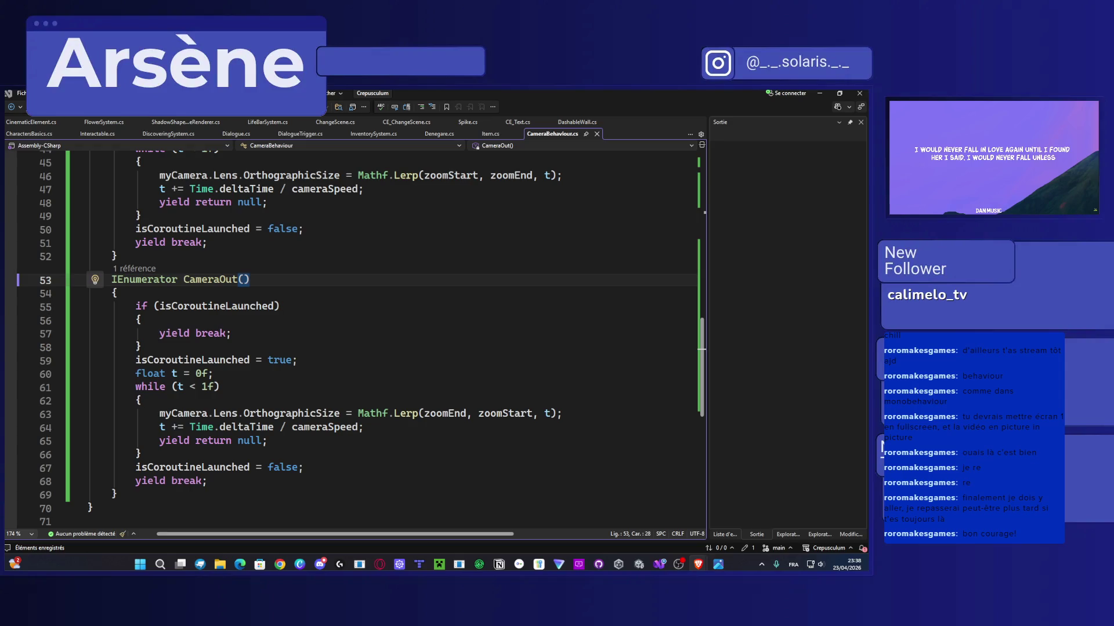
Step: Change isCoroutineLaunched's initial value on line 14 from true to false, save CameraBehaviour.cs, and minimize Visual Studio
scroll(302, 271, "up", 9)
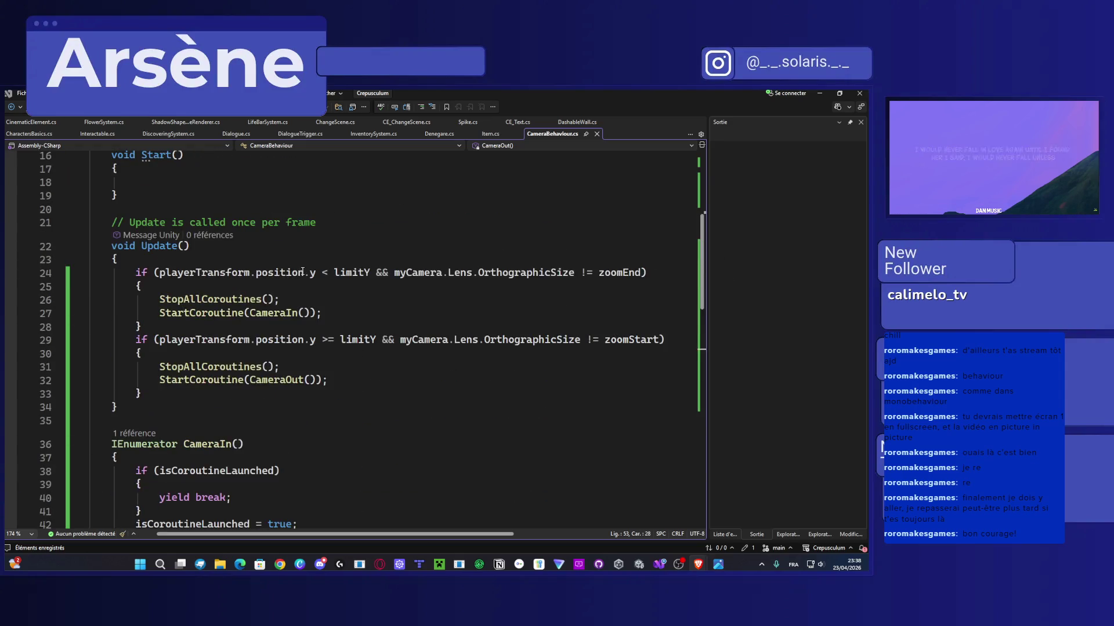
scroll(302, 271, "up", 4)
double_click(334, 278)
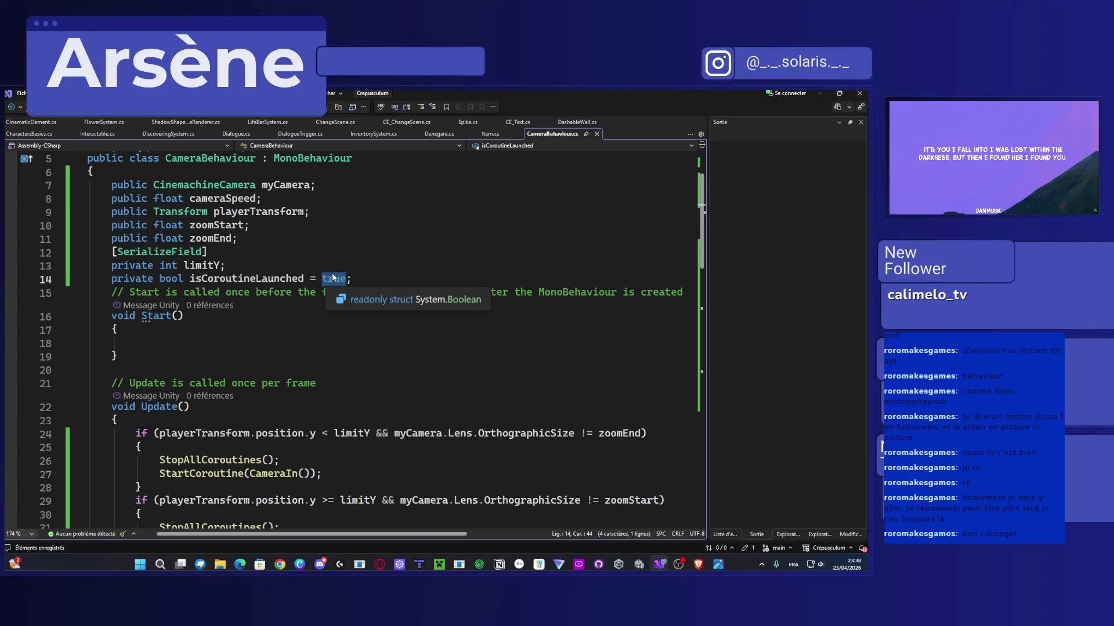
type("false")
key("Escape")
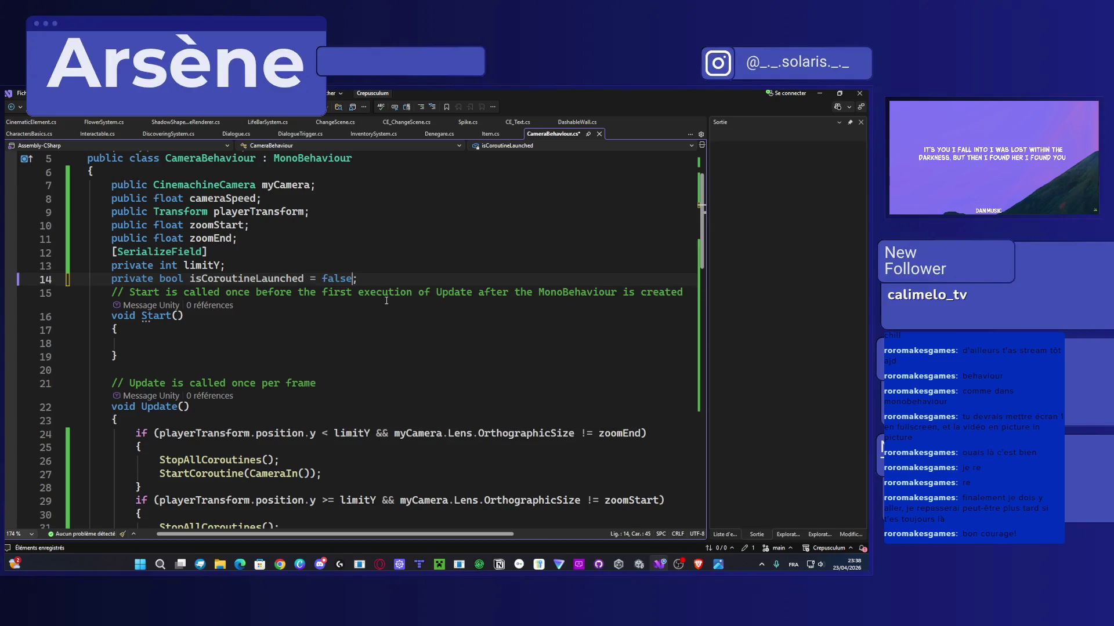
key("ctrl+s")
left_click(661, 565)
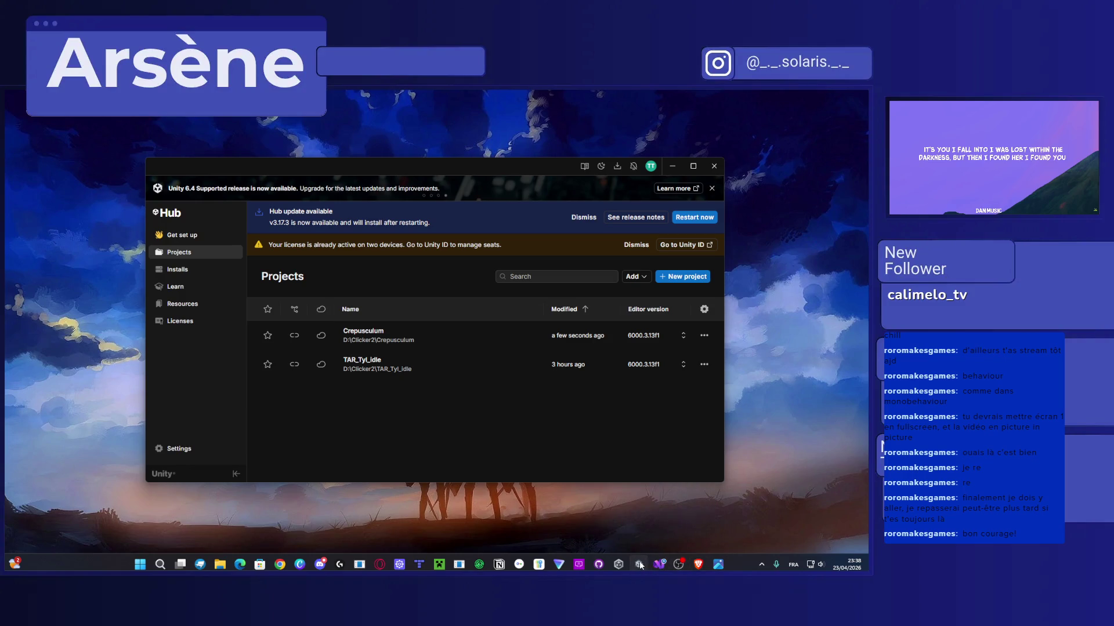
Step: Restore the Unity editor from the taskbar and start the game in Play mode
left_click(639, 565)
left_click(452, 116)
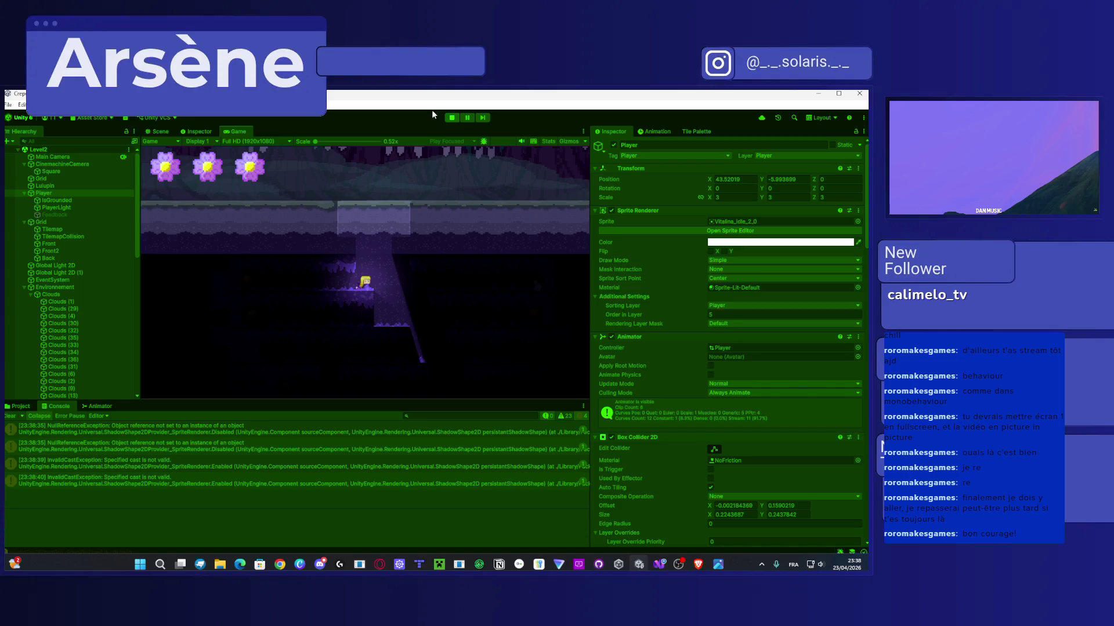
Step: Stop Play mode and step through the NullReferenceException and InvalidCastException console errors
left_click(452, 118)
left_click(194, 428)
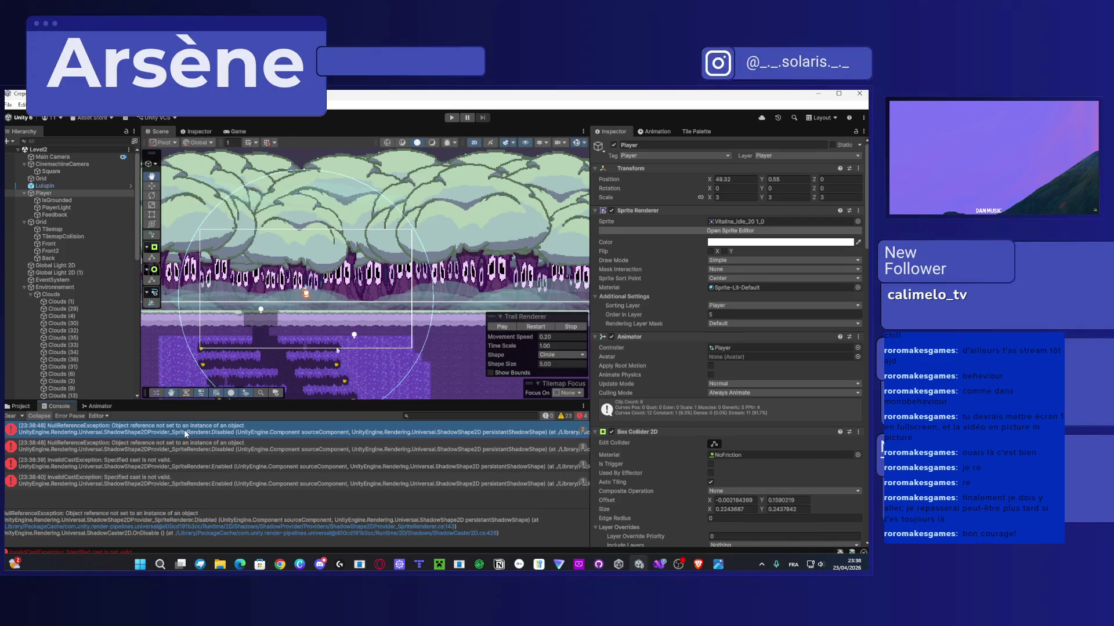
key("Down")
key("Down")
key("Down")
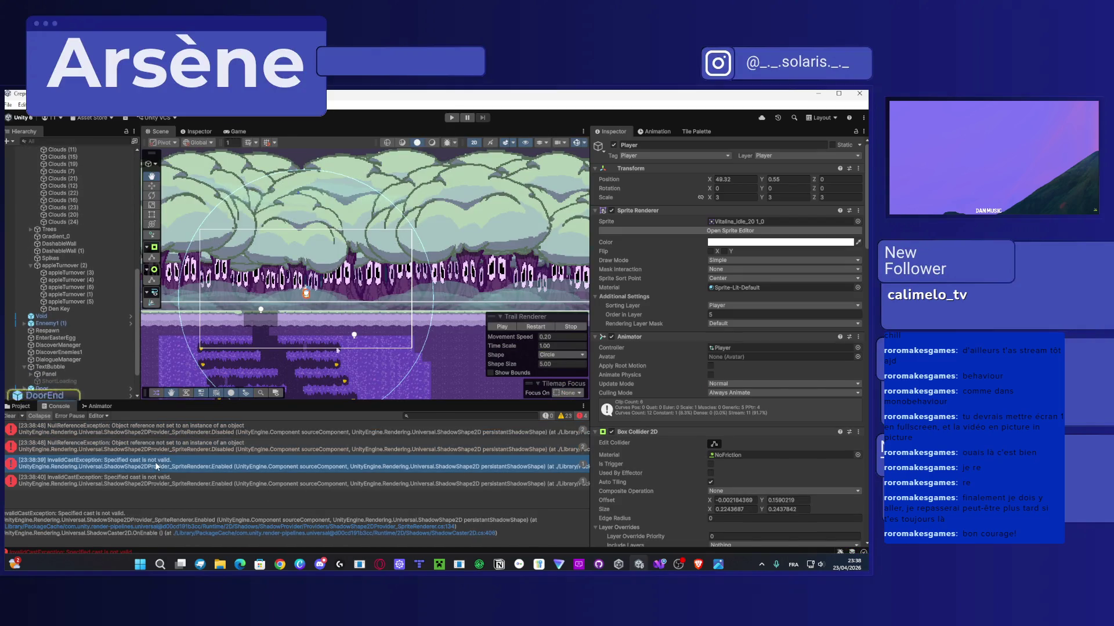
Step: Replay the game, walk the player left into the hole, and scroll the Inspector to Camera Behaviour
left_click(452, 118)
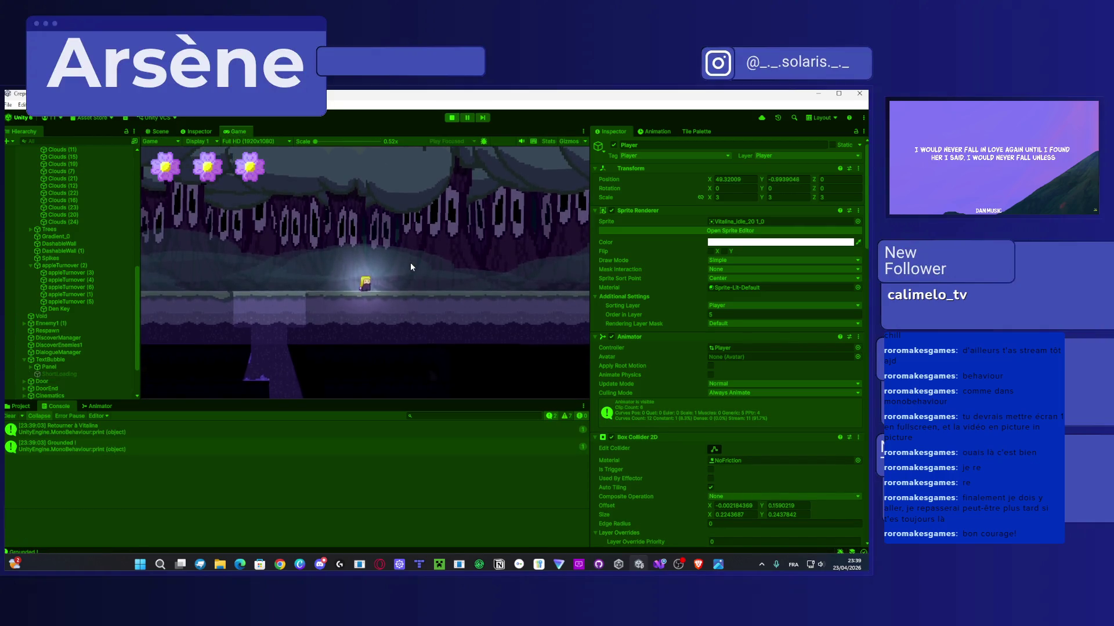
key("Left")
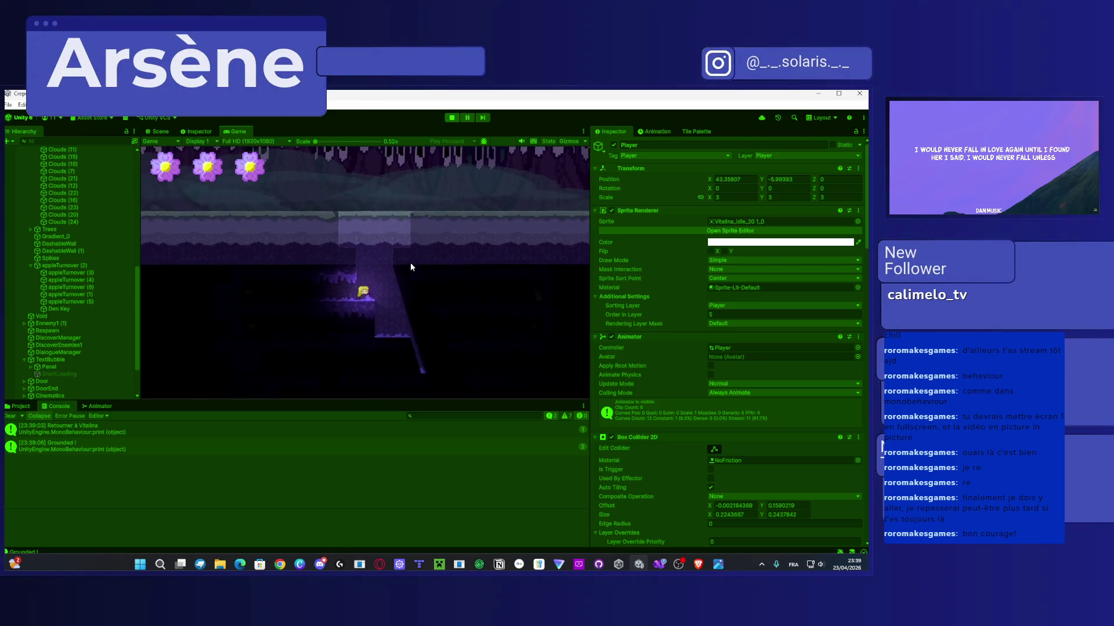
key("Right")
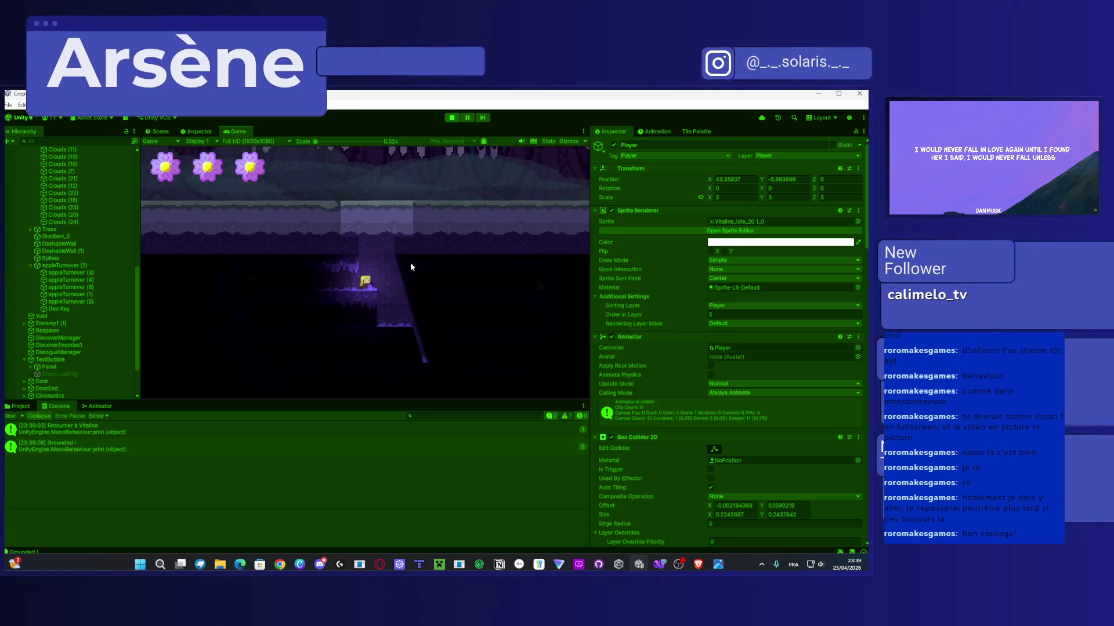
scroll(698, 374, "down", 15)
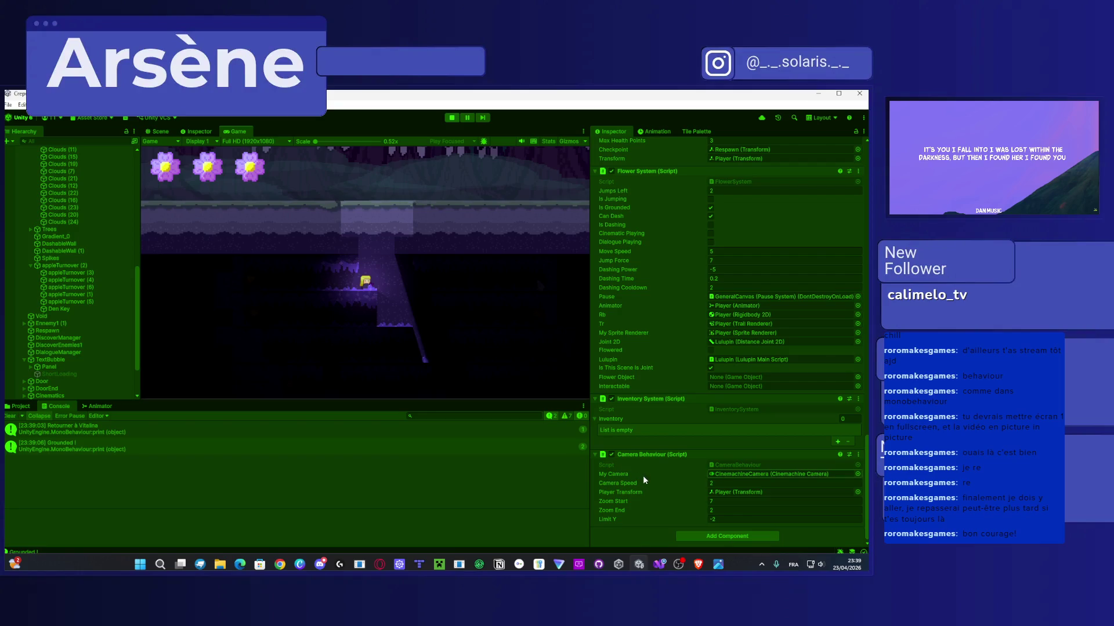
Step: Remove the '= false' initialiser from the isCoroutineLaunched declaration on line 14
left_click(659, 563)
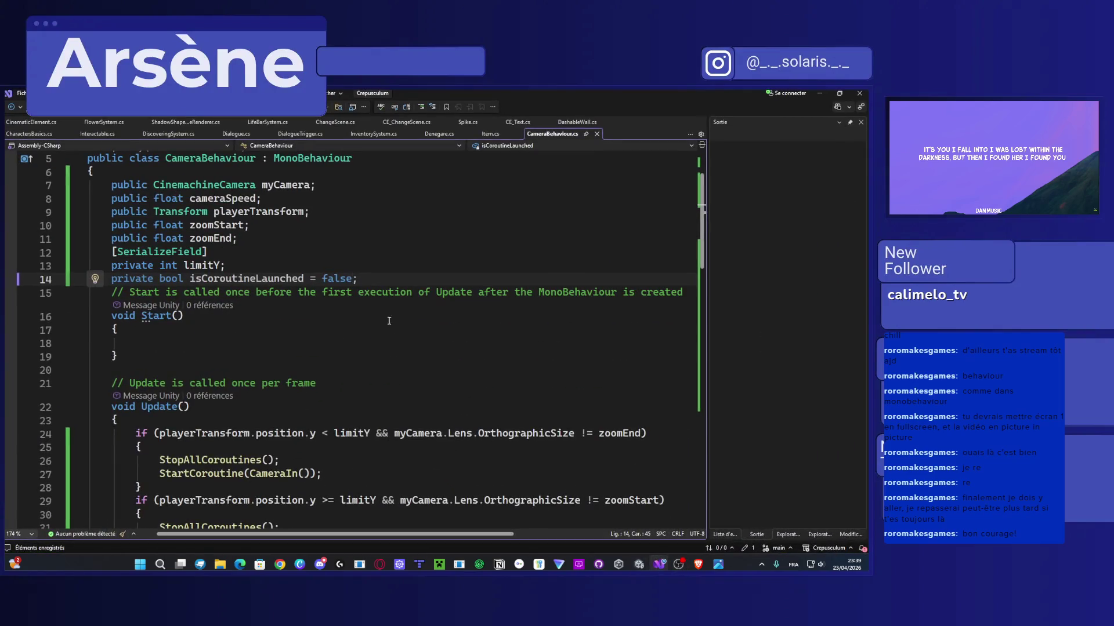
left_click_drag(352, 279, 305, 281)
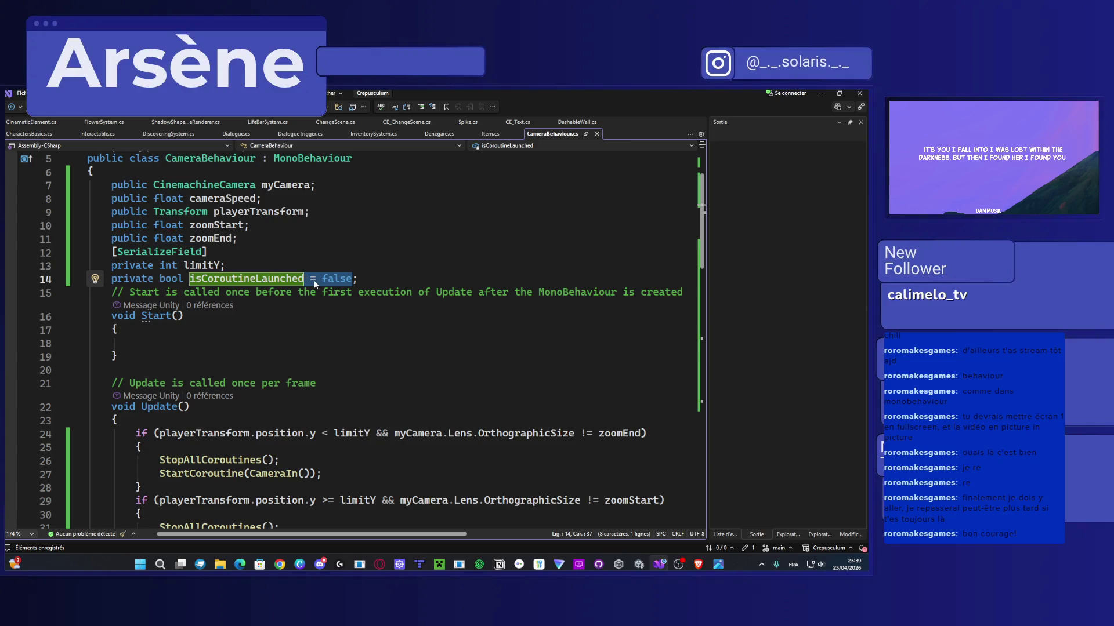
key("Delete")
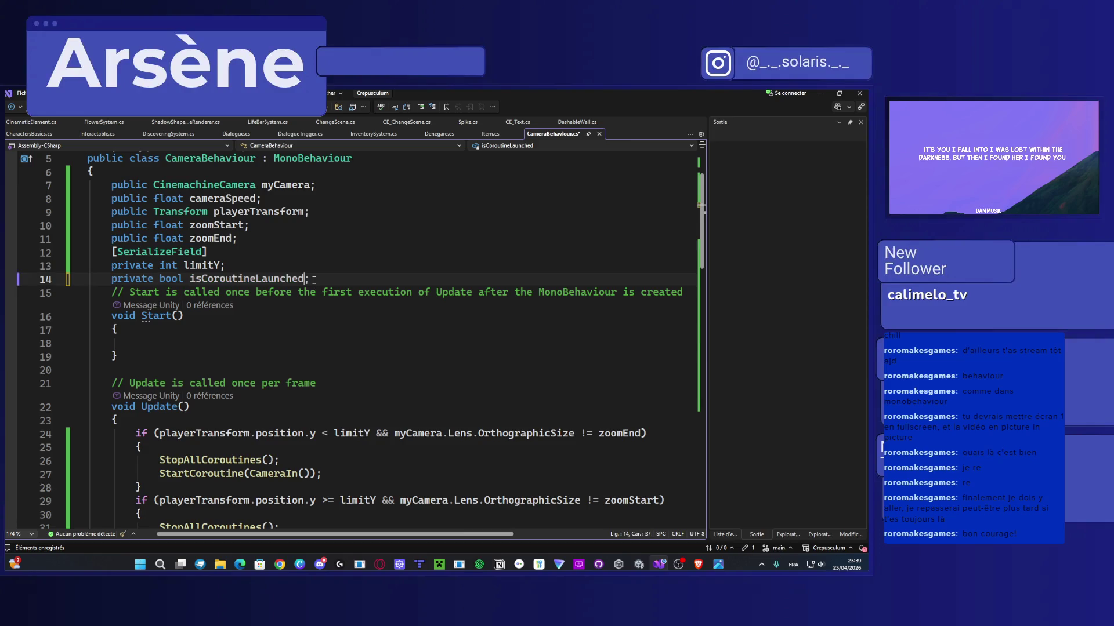
mouse_move(309, 279)
left_mouse_down()
mouse_move(104, 269)
mouse_move(161, 283)
left_mouse_up()
Step: Add 'isCoroutineLaunched = false;' inside Start() and save CameraBehaviour.cs
left_click(174, 342)
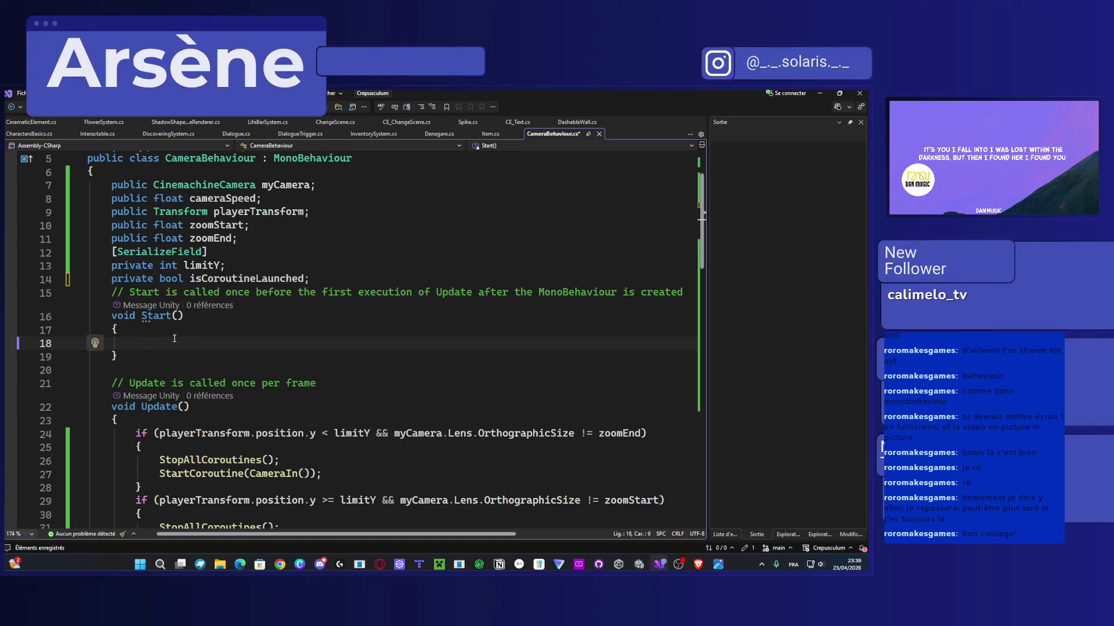
type("isCoroutineLaunched co")
key("BackSpace")
key("BackSpace")
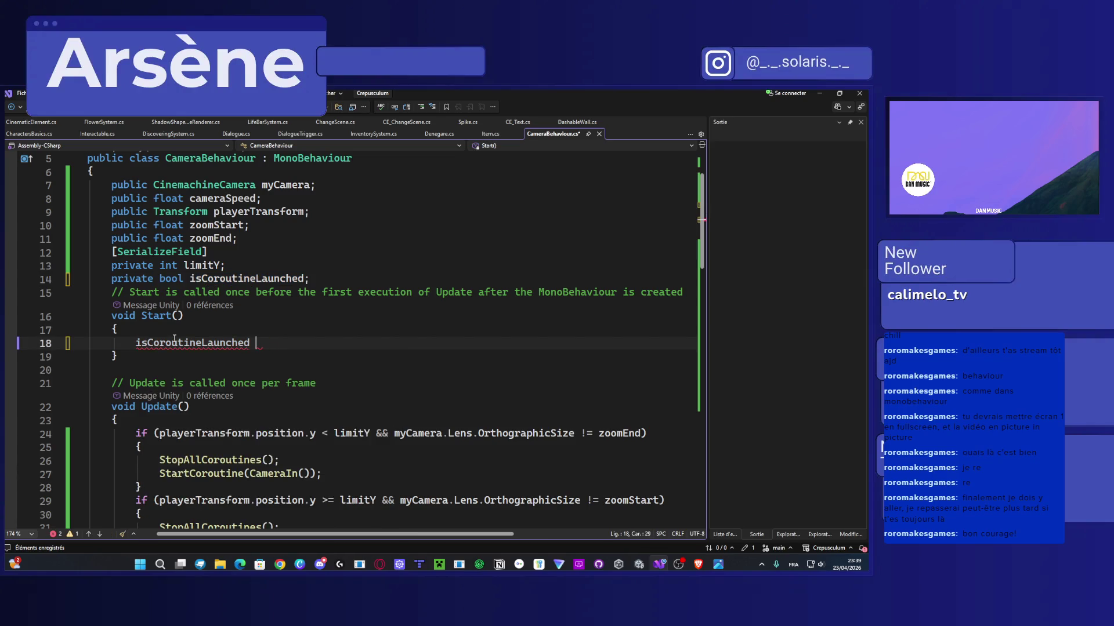
type(")")
key("BackSpace")
type("= false;")
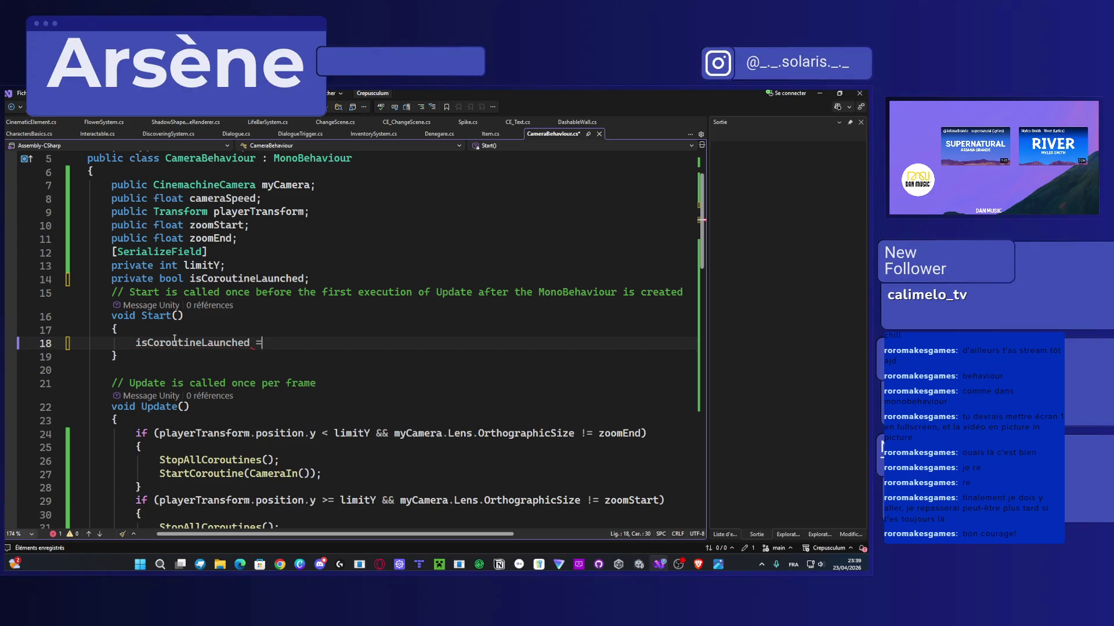
key("ctrl+s")
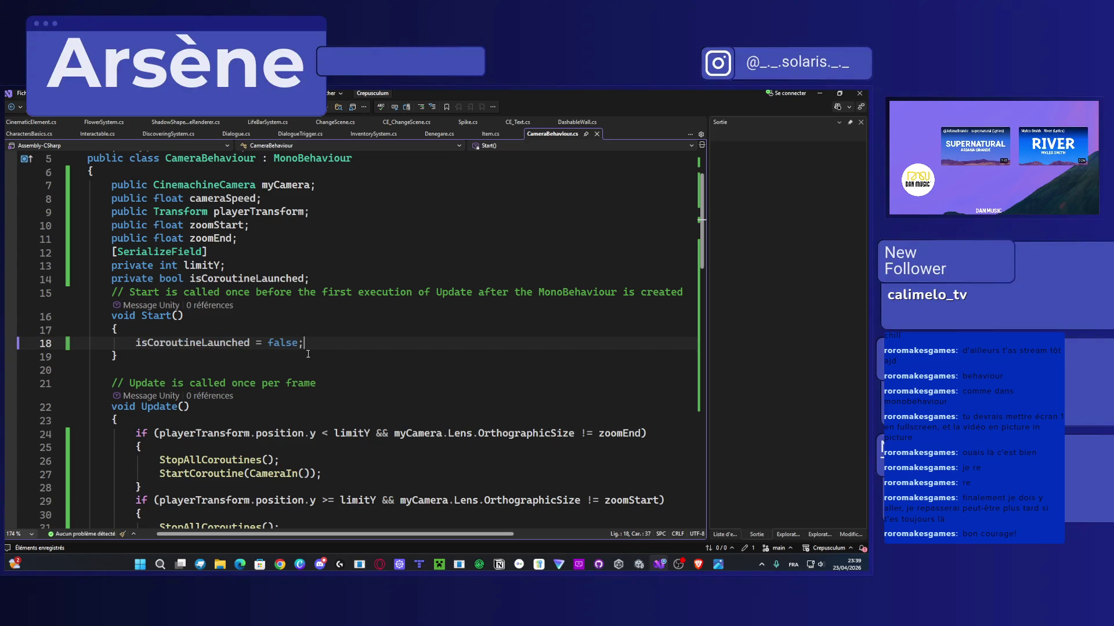
scroll(345, 361, "down", 3)
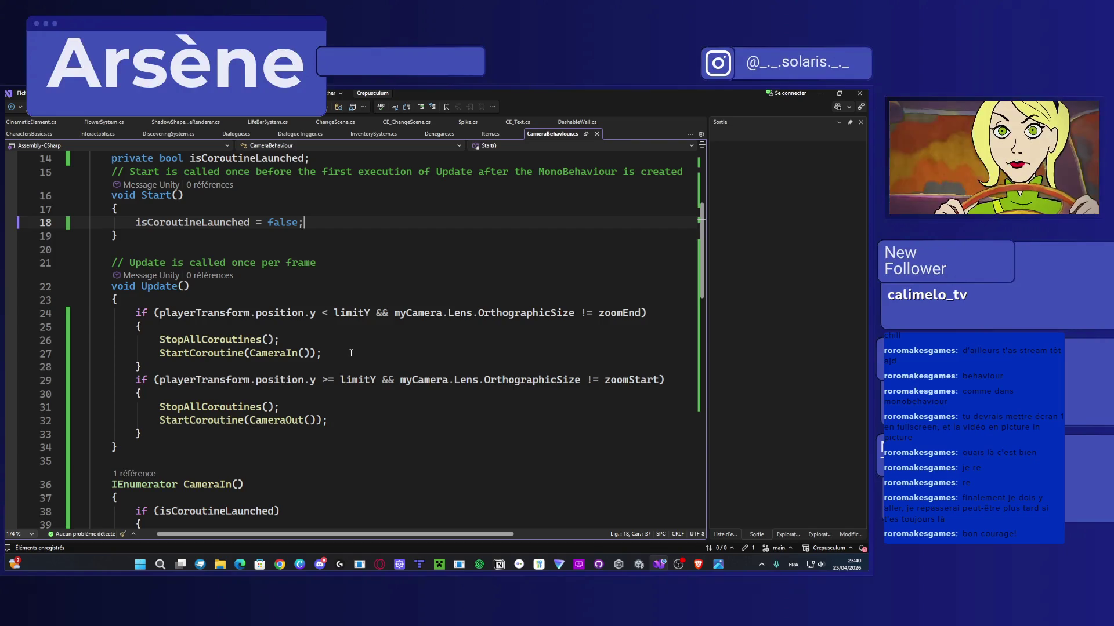
mouse_move(204, 313)
left_mouse_down()
mouse_move(616, 314)
mouse_move(157, 313)
mouse_move(636, 313)
left_mouse_up()
left_click_drag(136, 380, 660, 380)
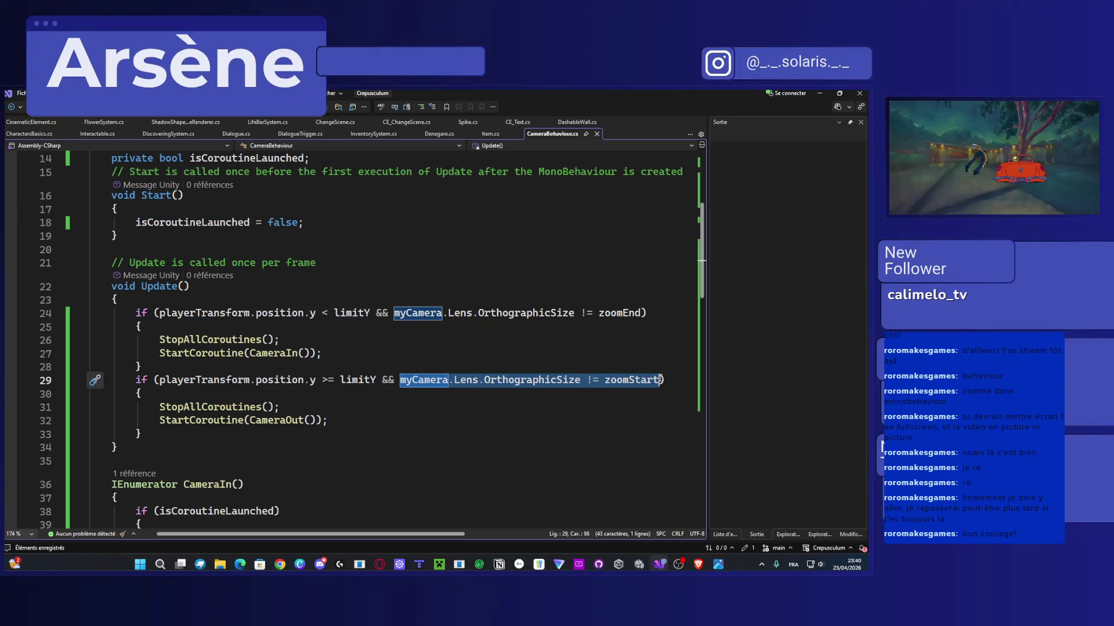
scroll(367, 403, "down", 5)
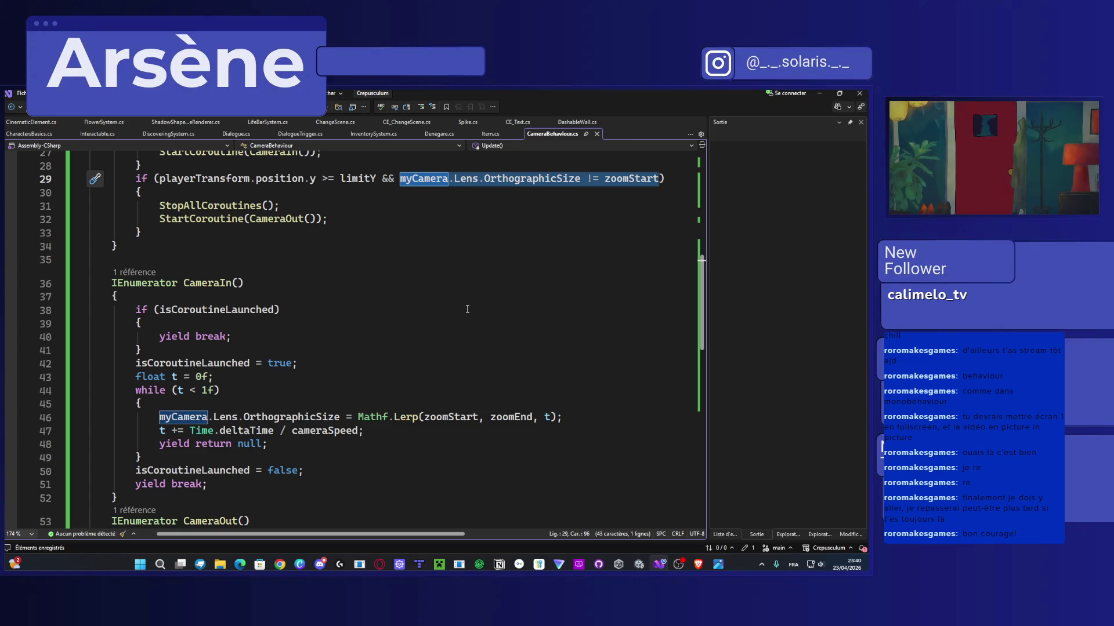
scroll(276, 293, "up", 1)
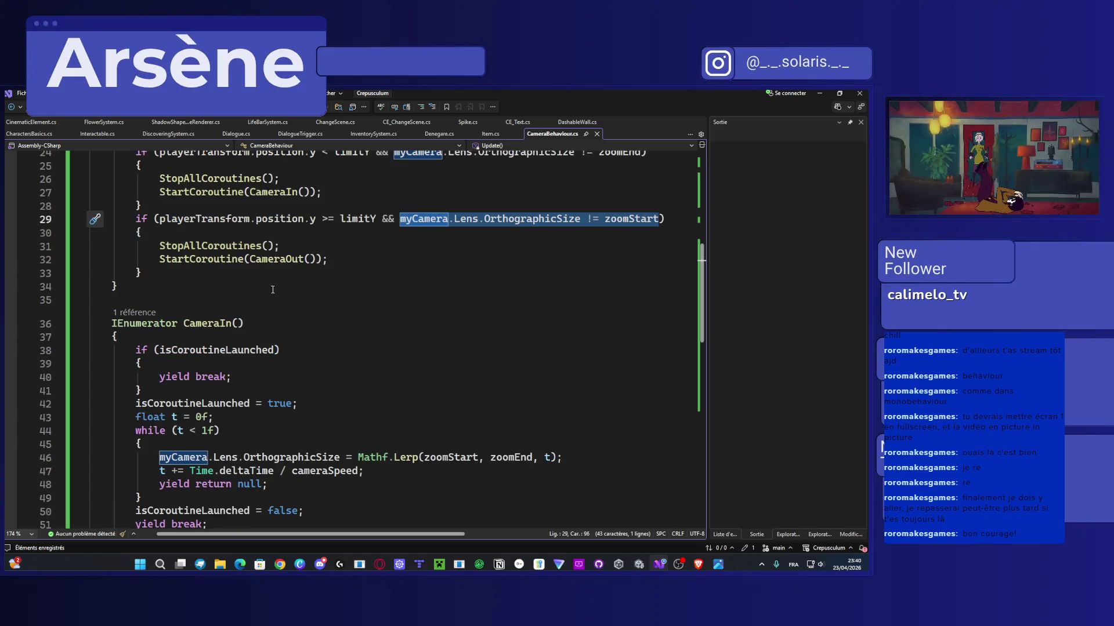
scroll(272, 293, "up", 1)
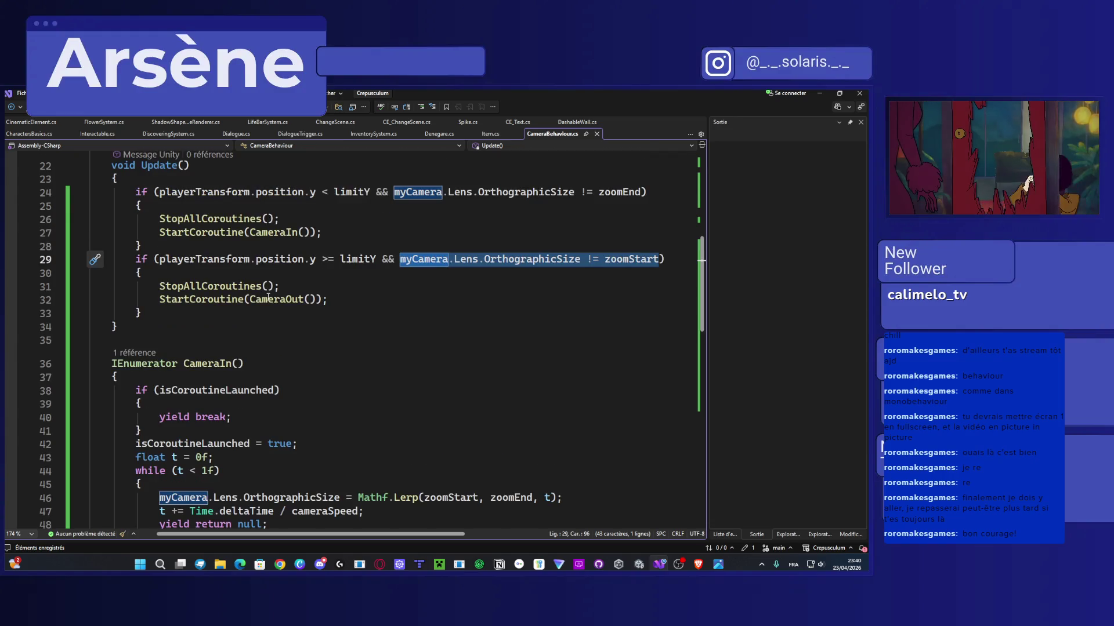
scroll(263, 298, "down", 2)
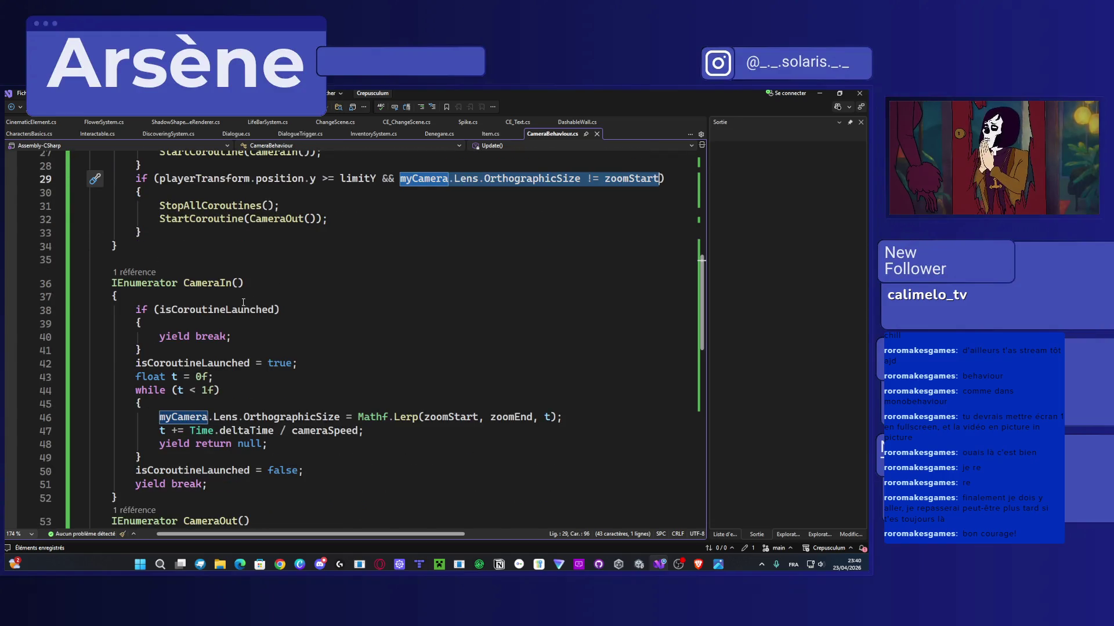
mouse_move(166, 316)
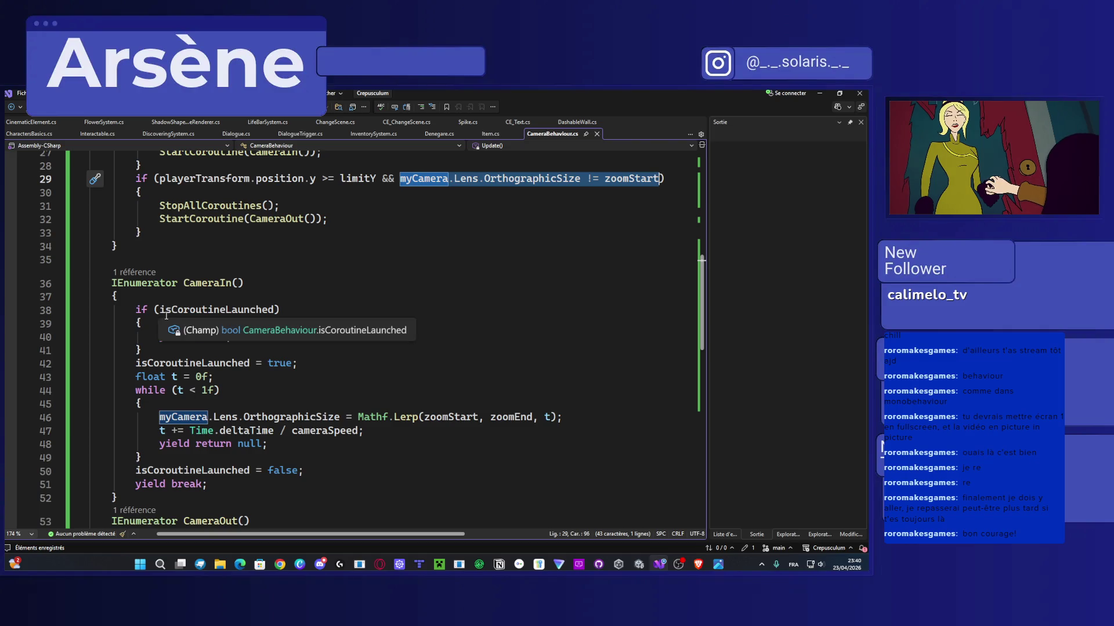
scroll(155, 321, "down", 1)
mouse_move(232, 297)
left_mouse_down()
mouse_move(147, 297)
mouse_move(300, 285)
left_mouse_up()
scroll(147, 297, "down", 1)
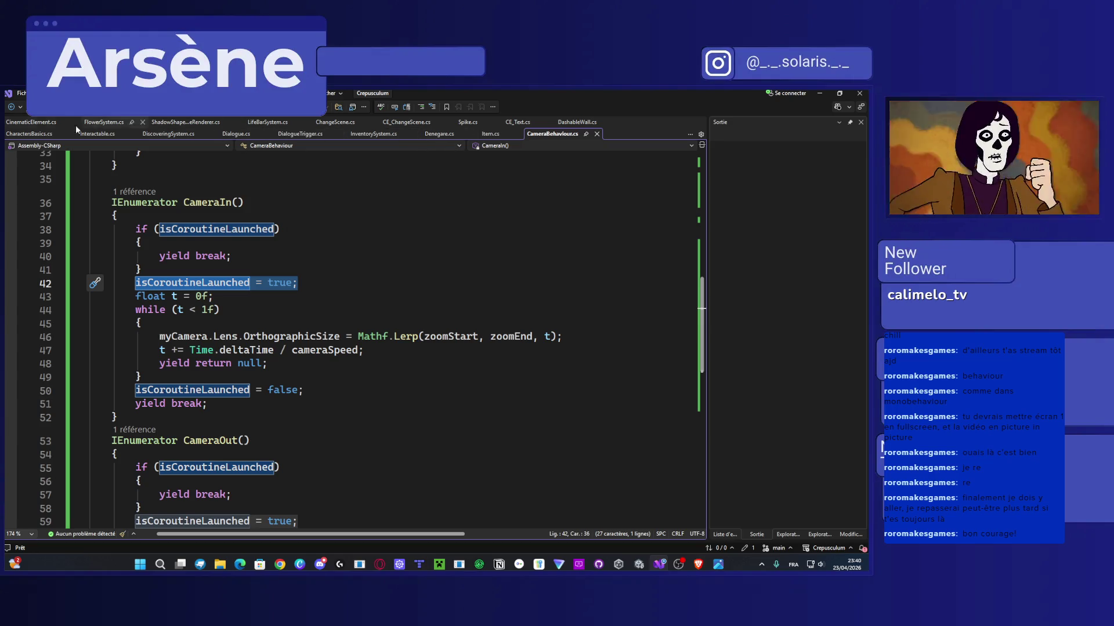
left_click(31, 122)
scroll(318, 354, "up", 2)
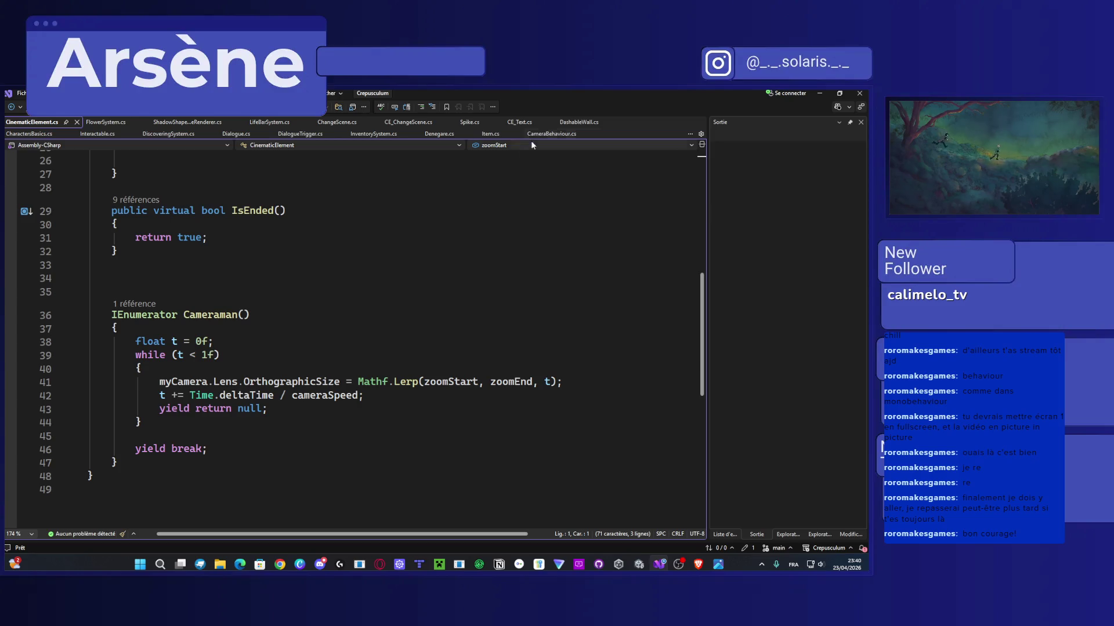
left_click(551, 134)
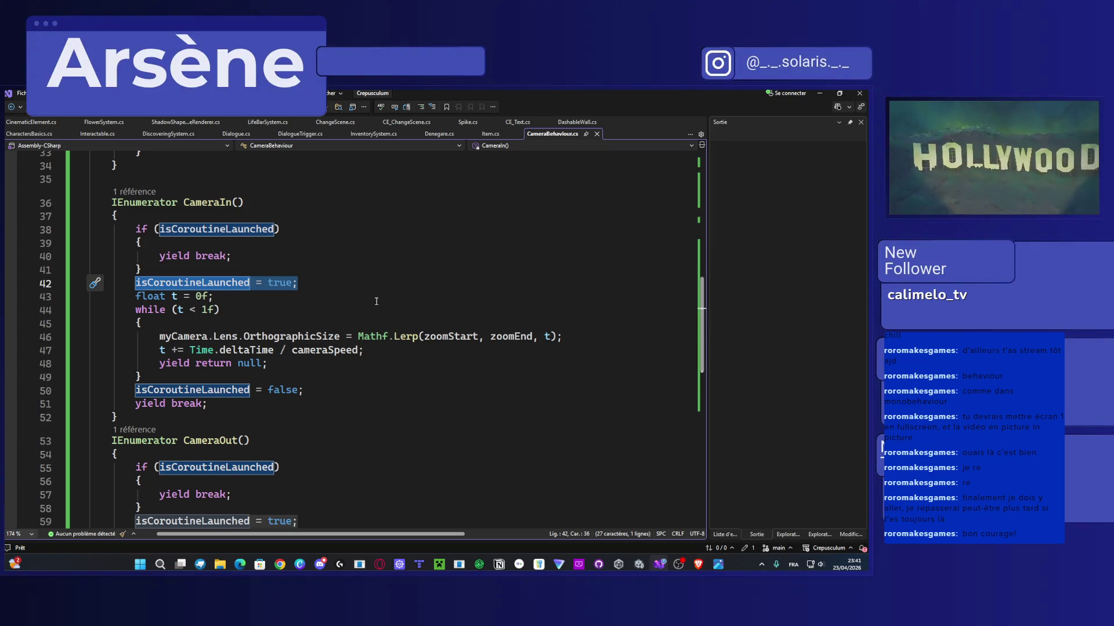
Step: Read through the CameraIn and CameraOut coroutines, then minimize Visual Studio to return to Unity
scroll(376, 301, "down", 1)
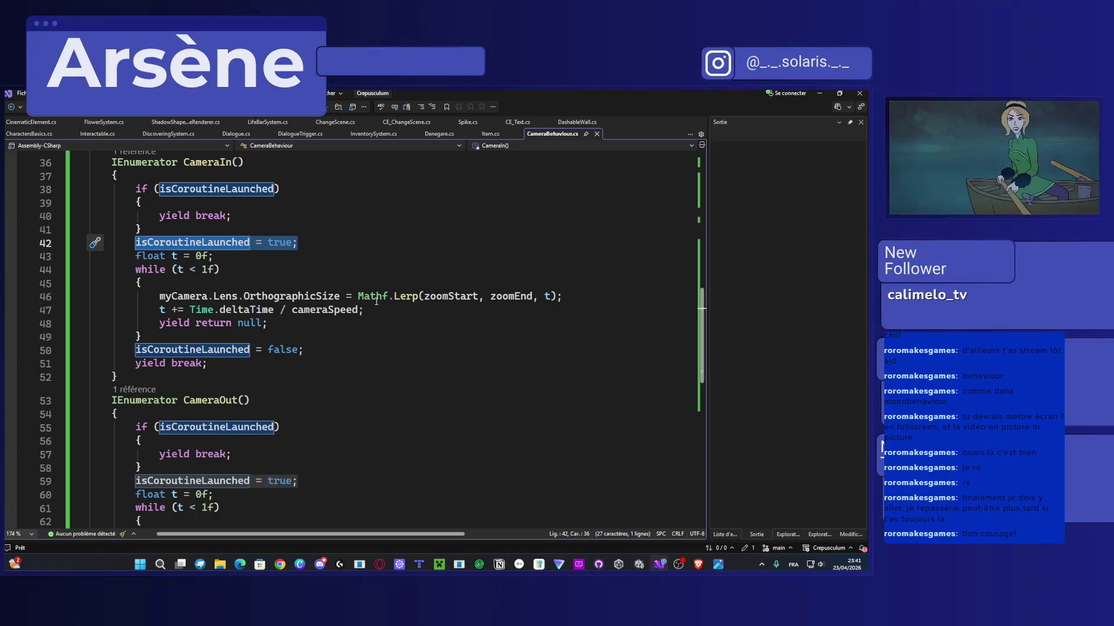
scroll(376, 301, "down", 4)
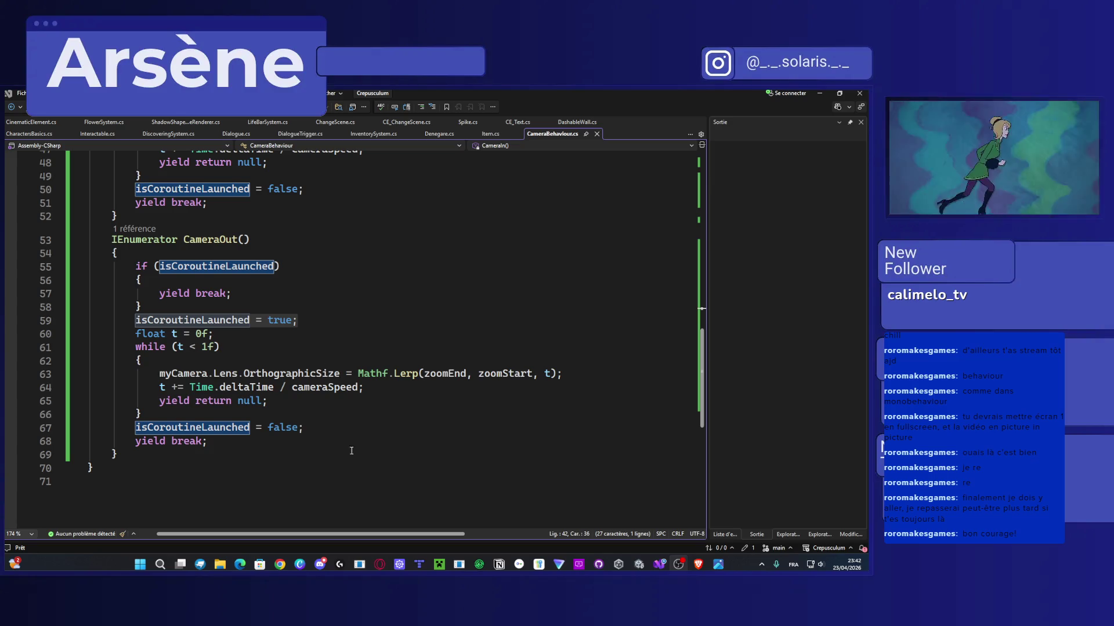
left_click(820, 94)
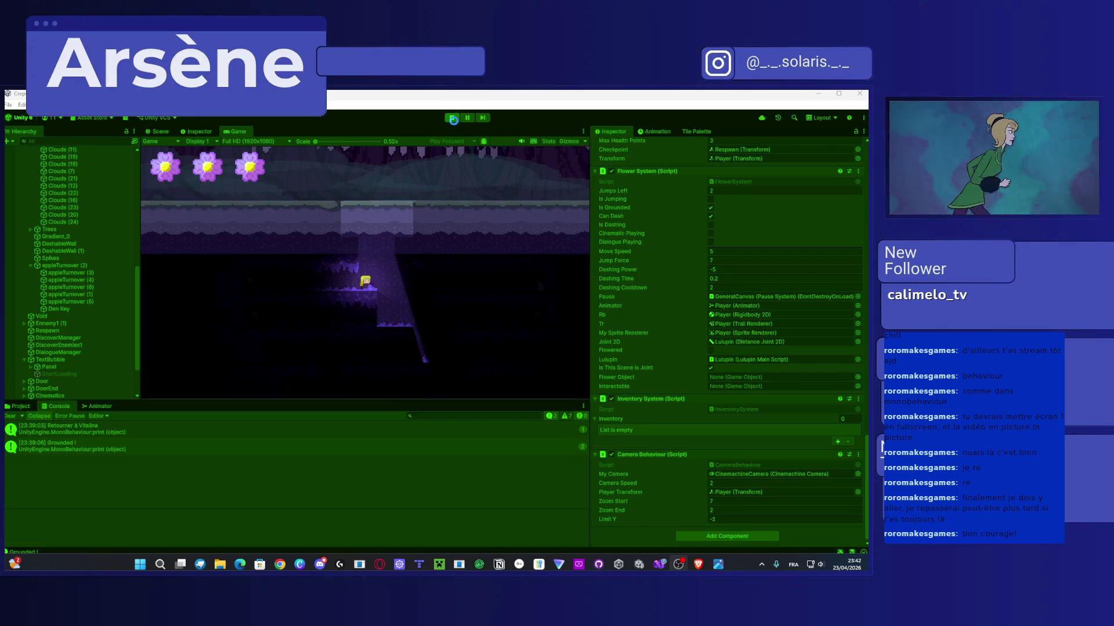
Step: Restart Play mode, walk the player left into the pit, and double-jump back onto the upper ledge
left_click(451, 117)
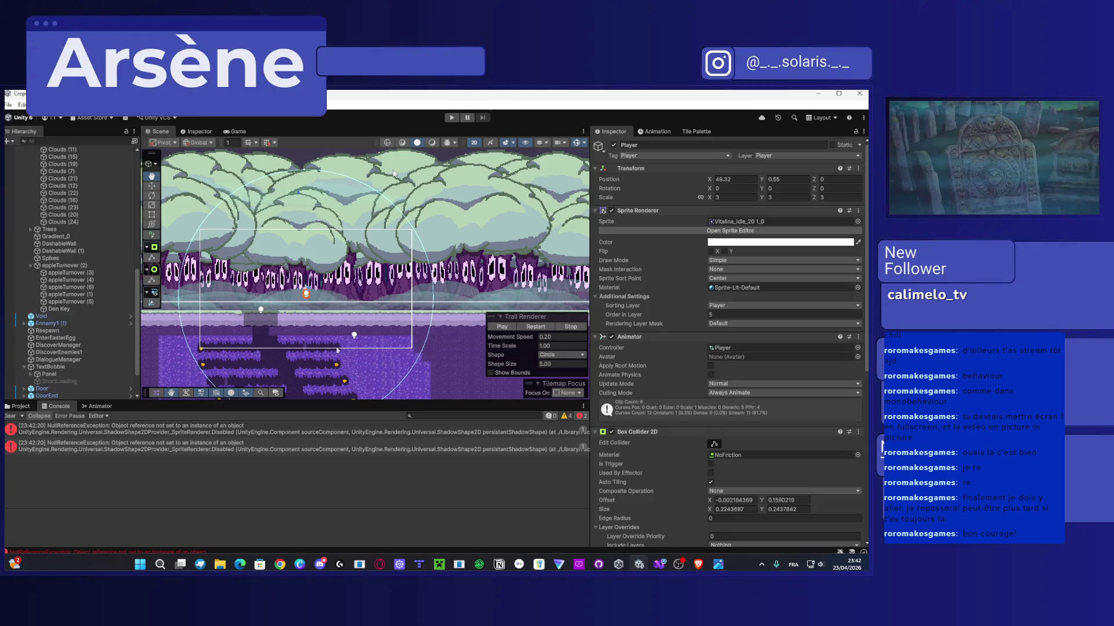
left_click(455, 117)
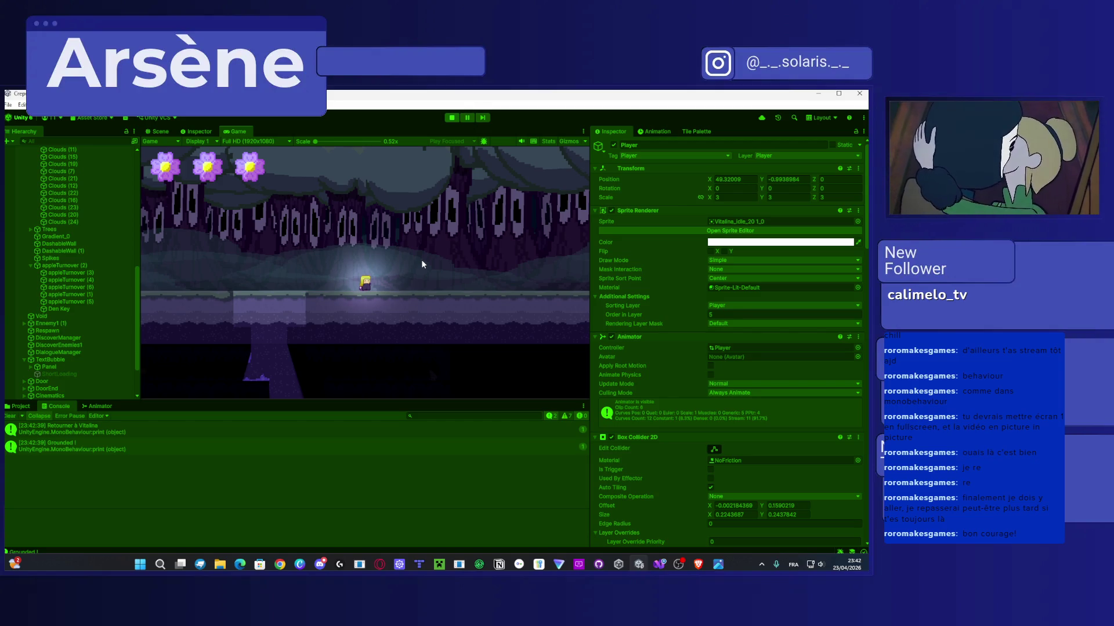
key("Left")
key("Left")
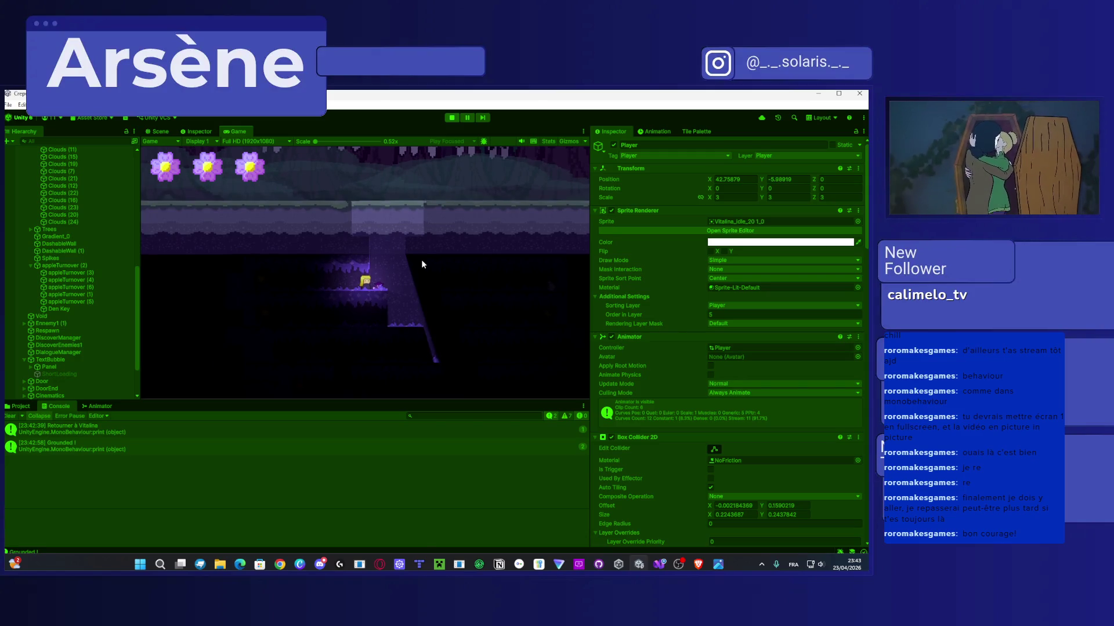
key("space")
key("Right")
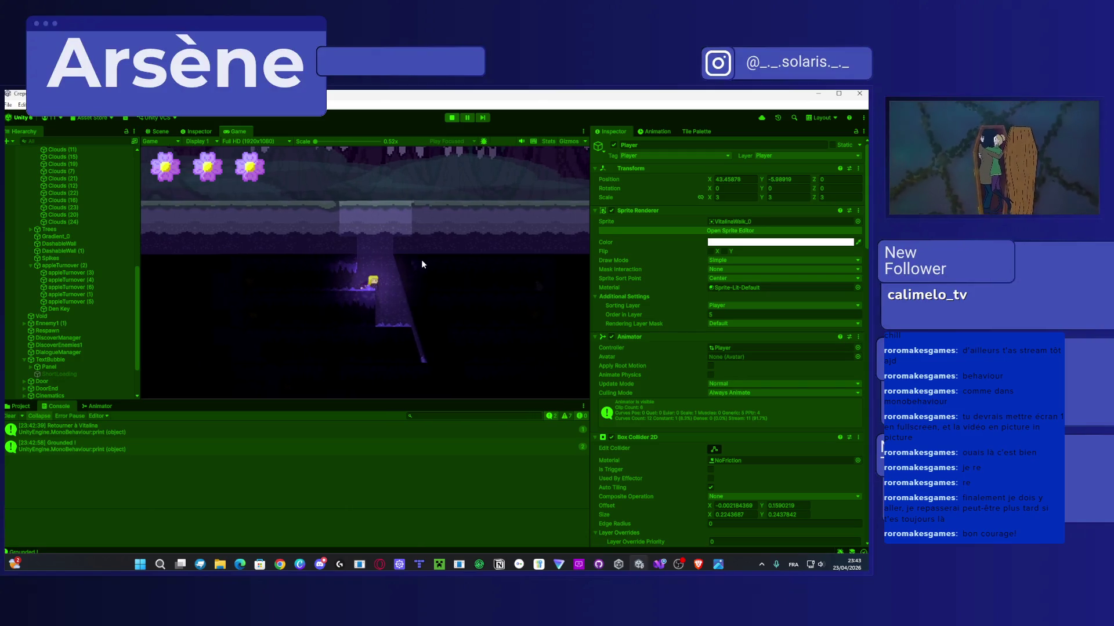
key("space")
key("Left")
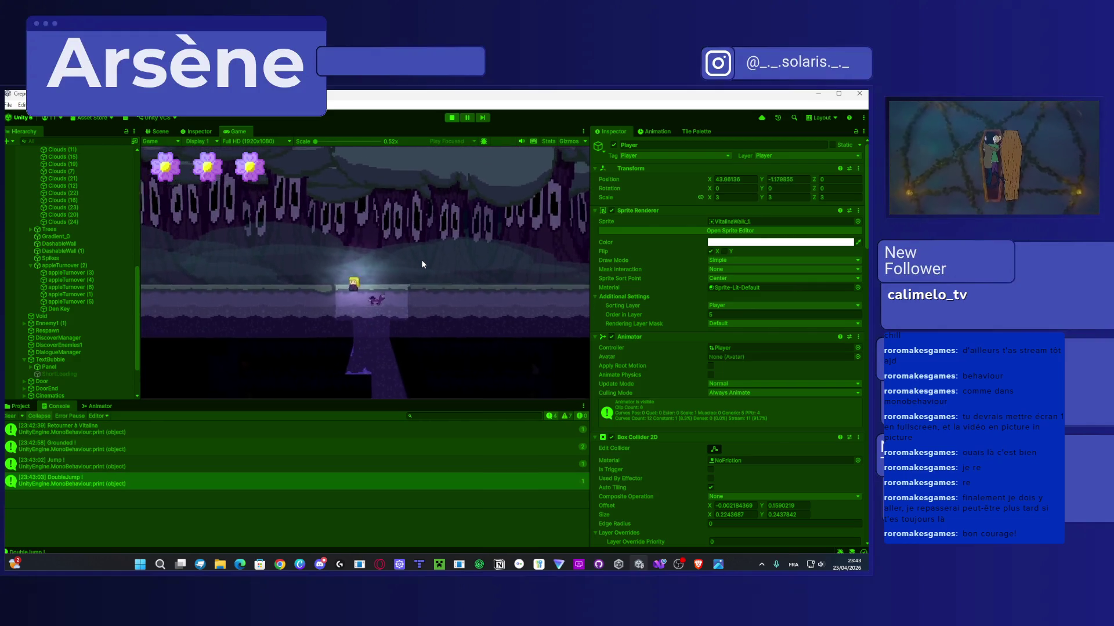
key("space")
key("Left")
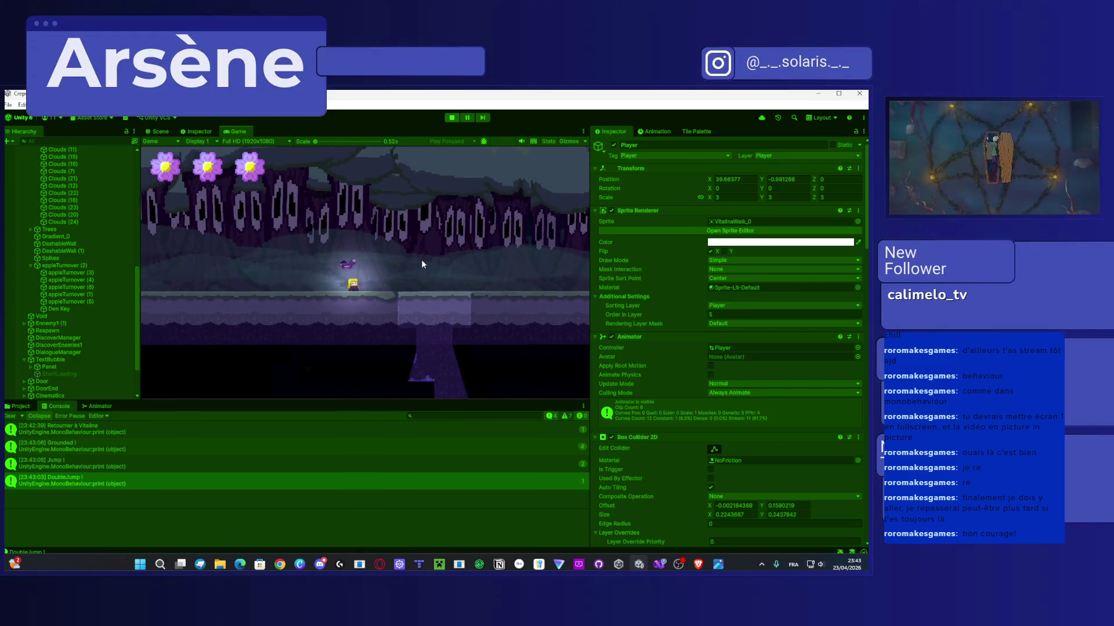
key("Right")
key("space")
key("space")
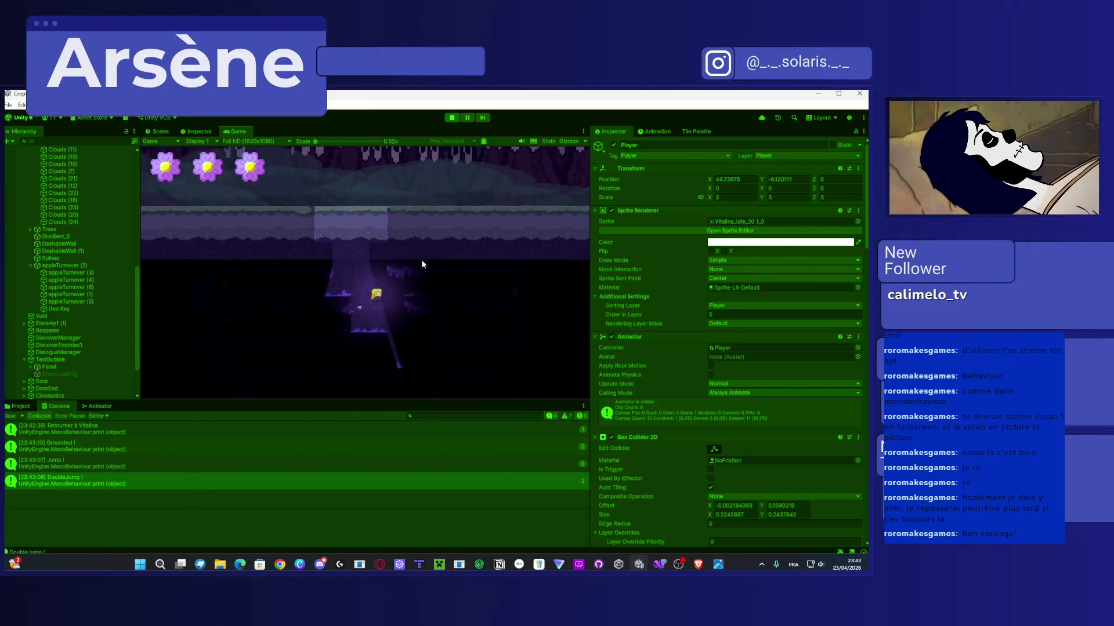
key("Left")
key("space")
key("space")
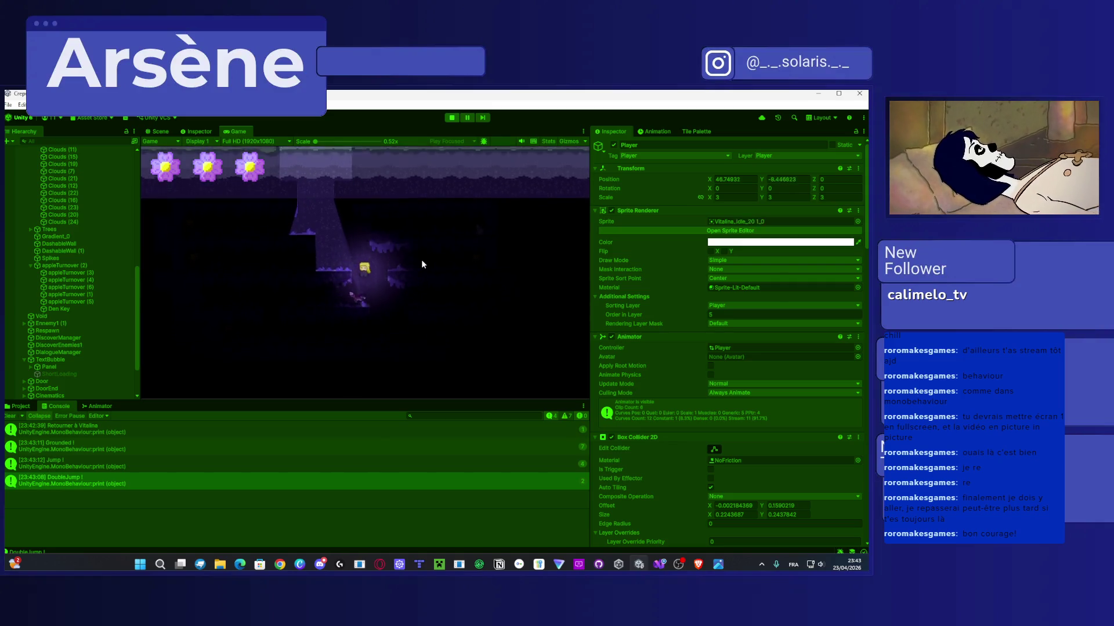
Step: Jump between ledges and run the player right to check the zoom, then stop Play and reopen Visual Studio
key("Left")
key("space")
key("space")
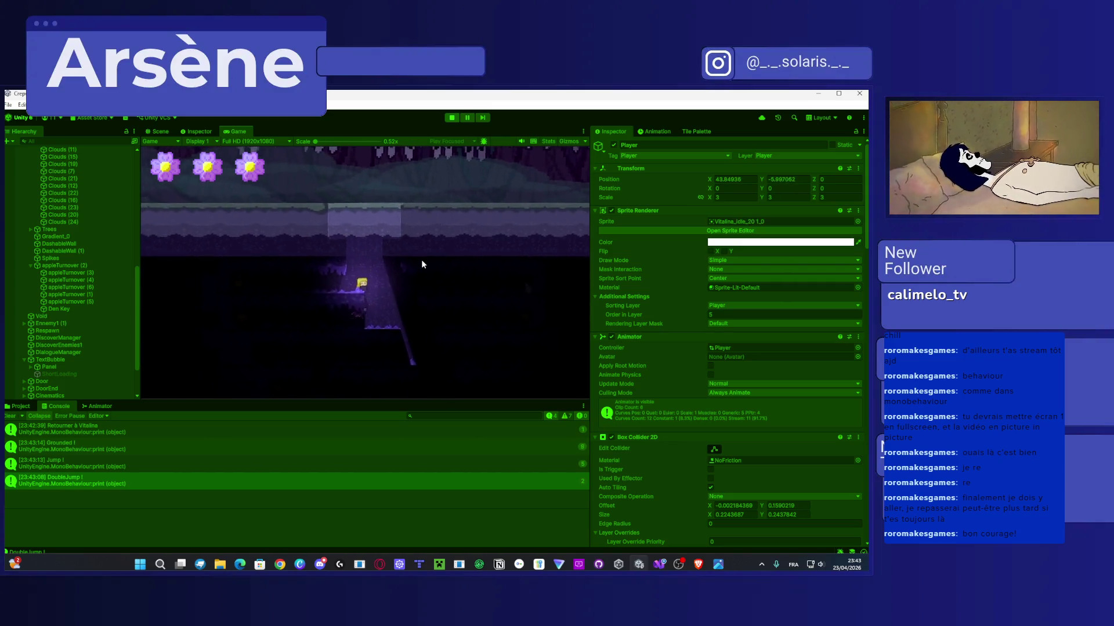
key("Left")
key("space")
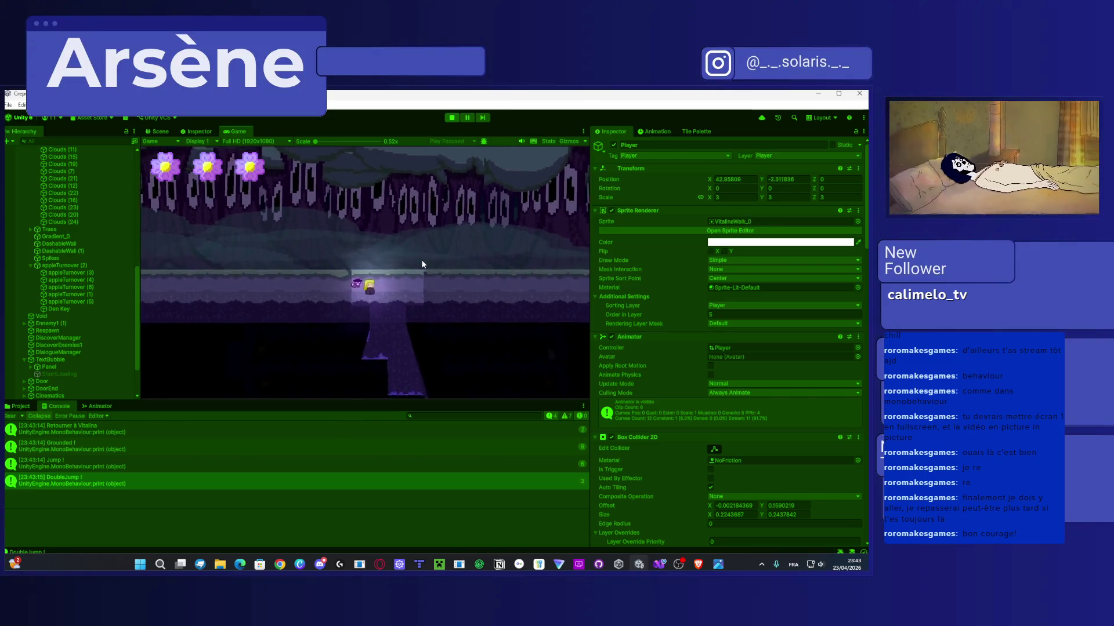
key("Left")
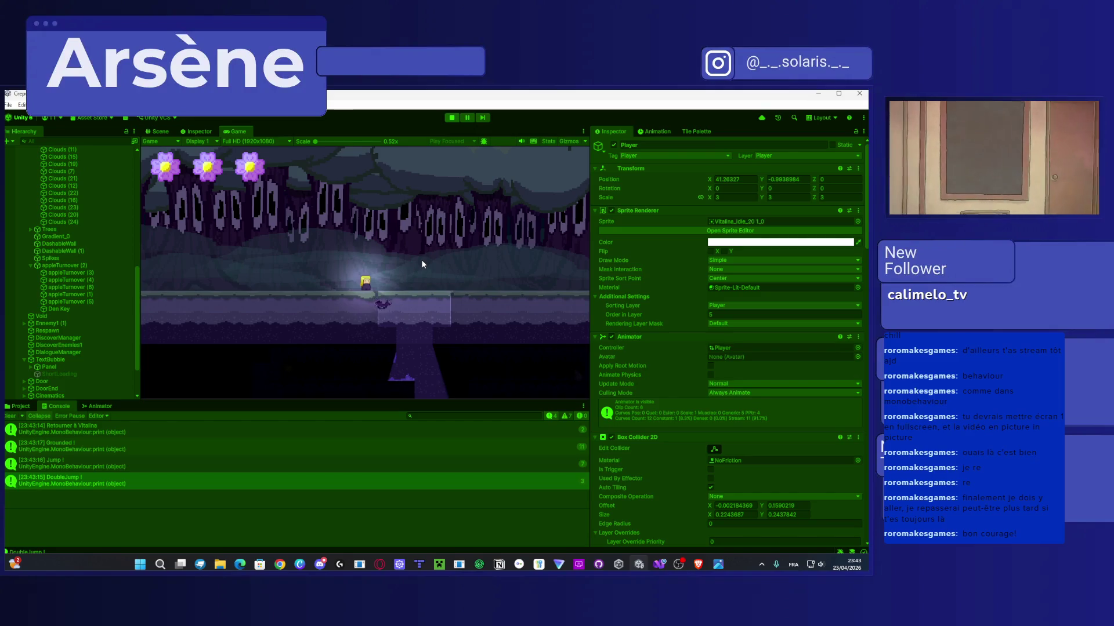
key("Left")
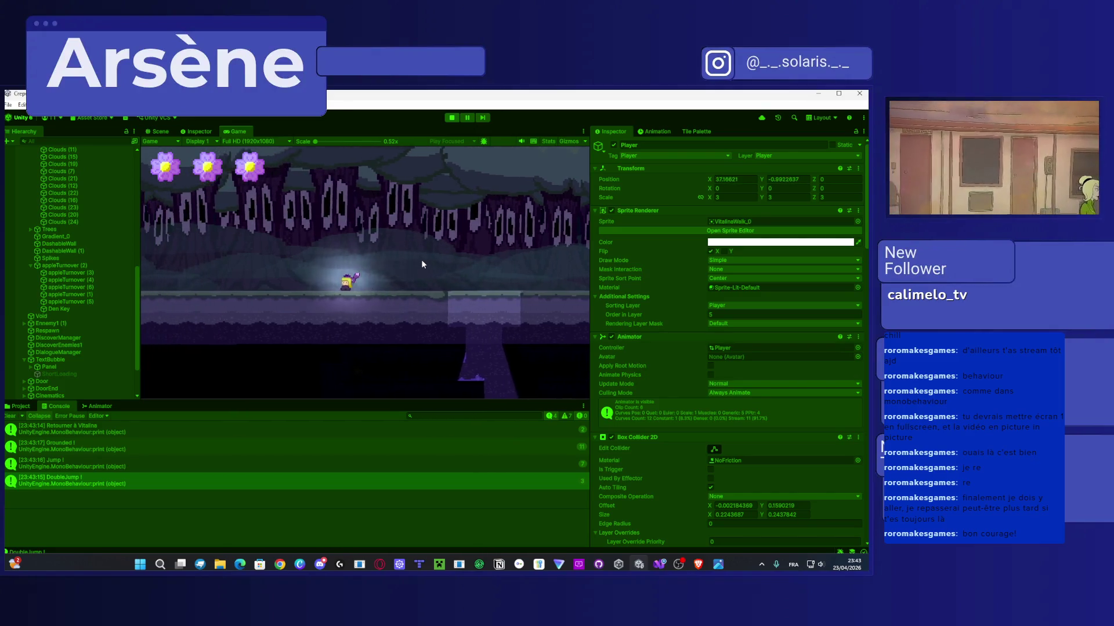
key("Right")
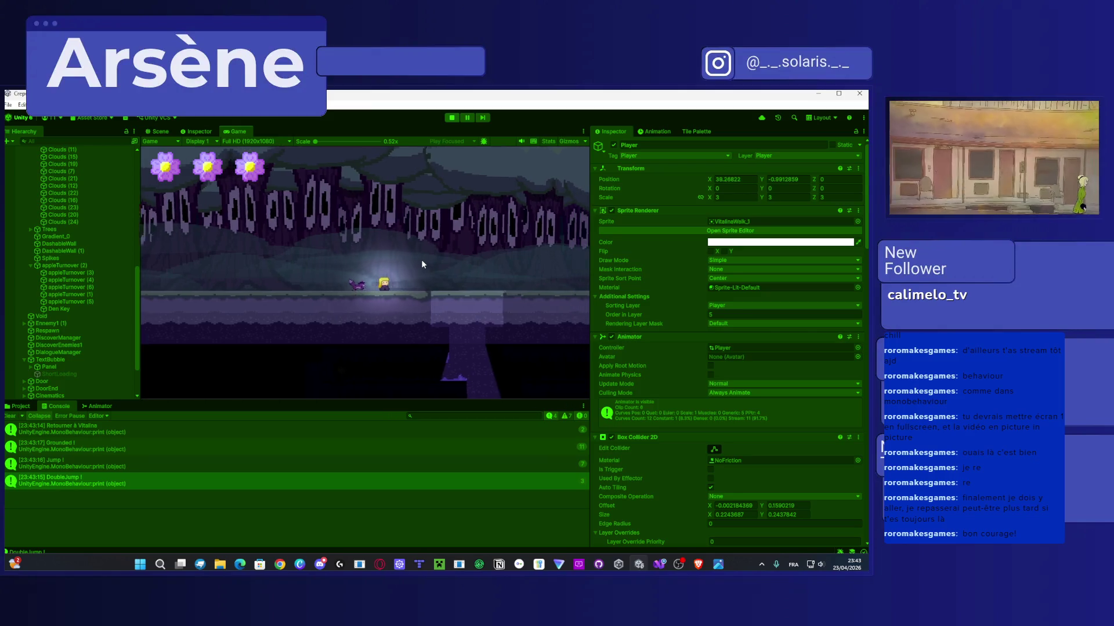
key("space")
key("space")
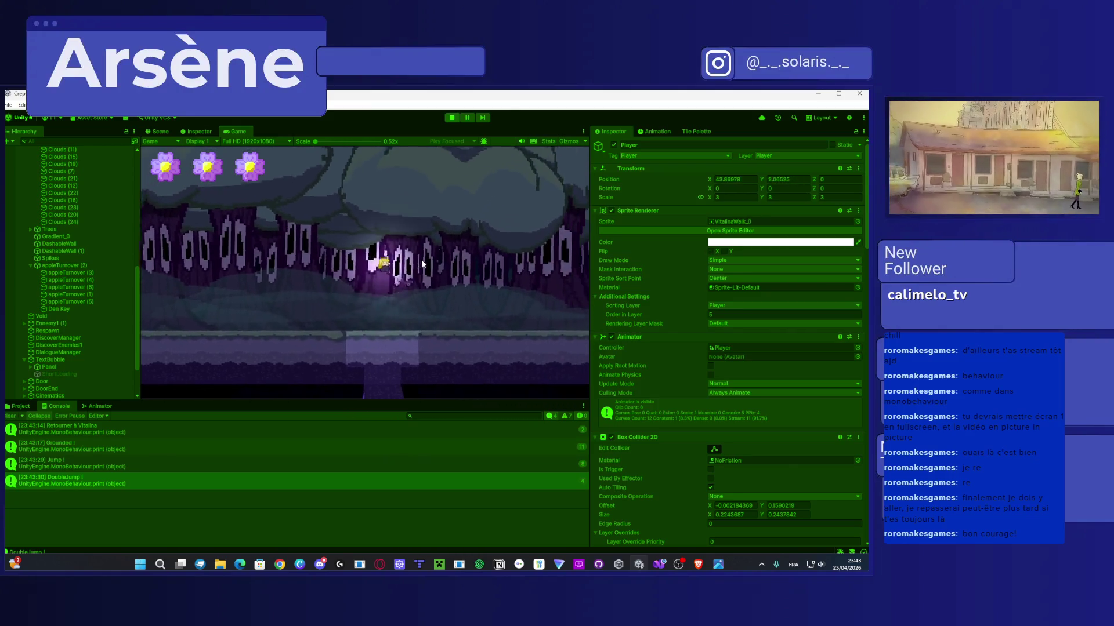
key("Right")
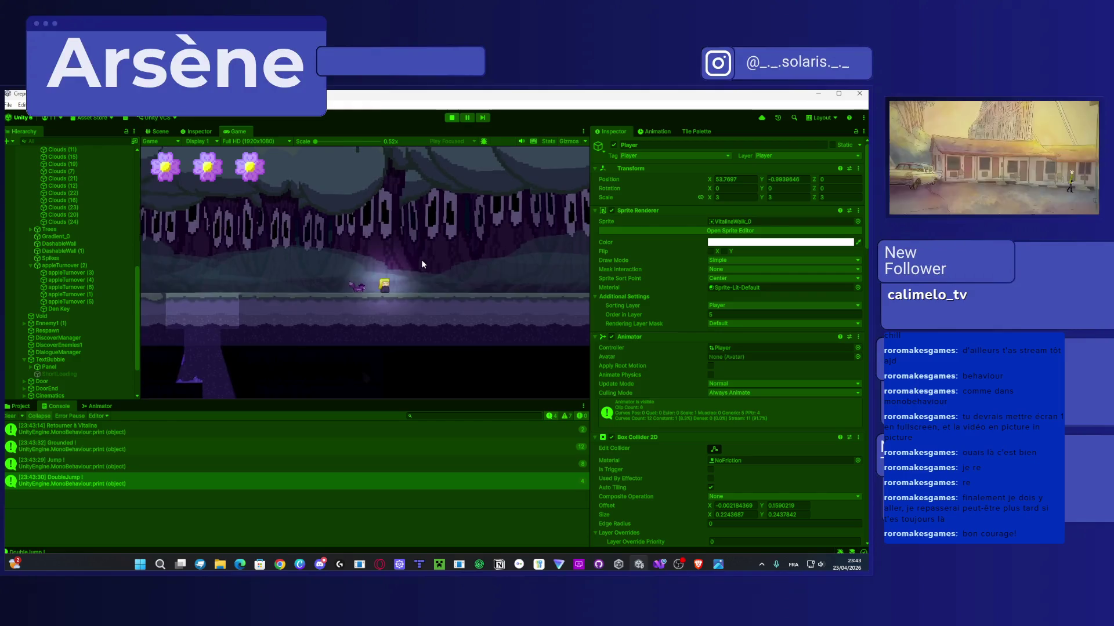
key("Right")
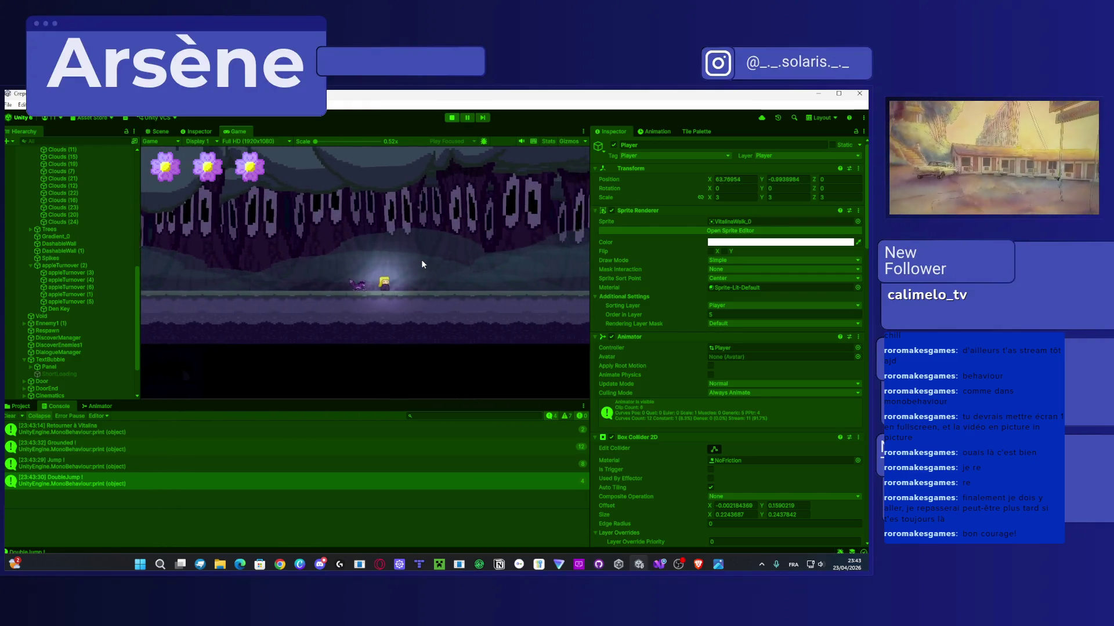
key("Right")
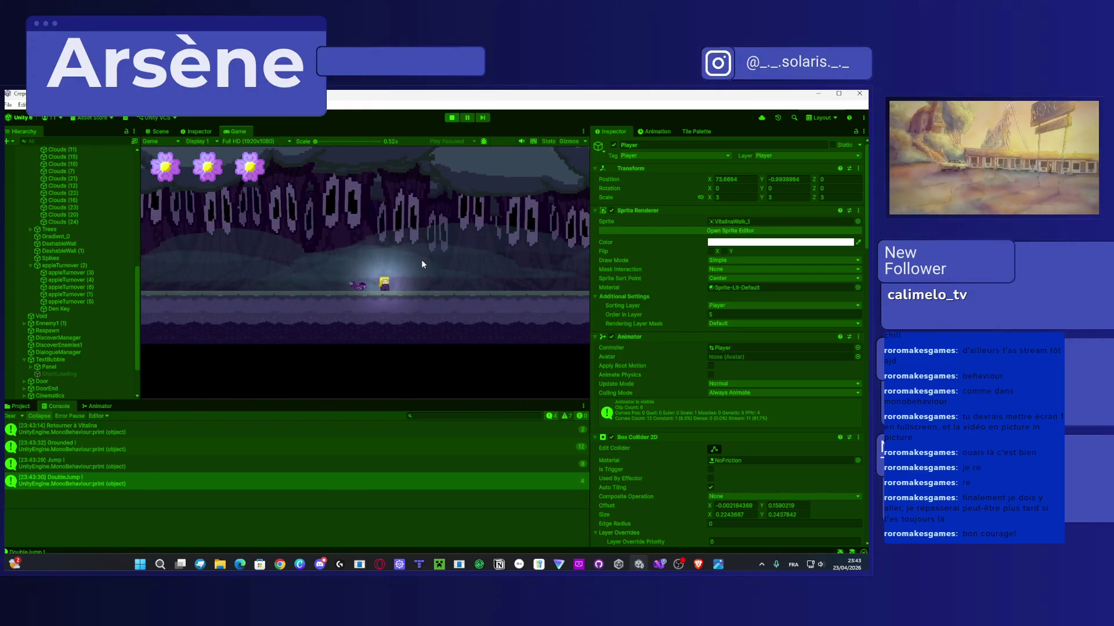
key("Right")
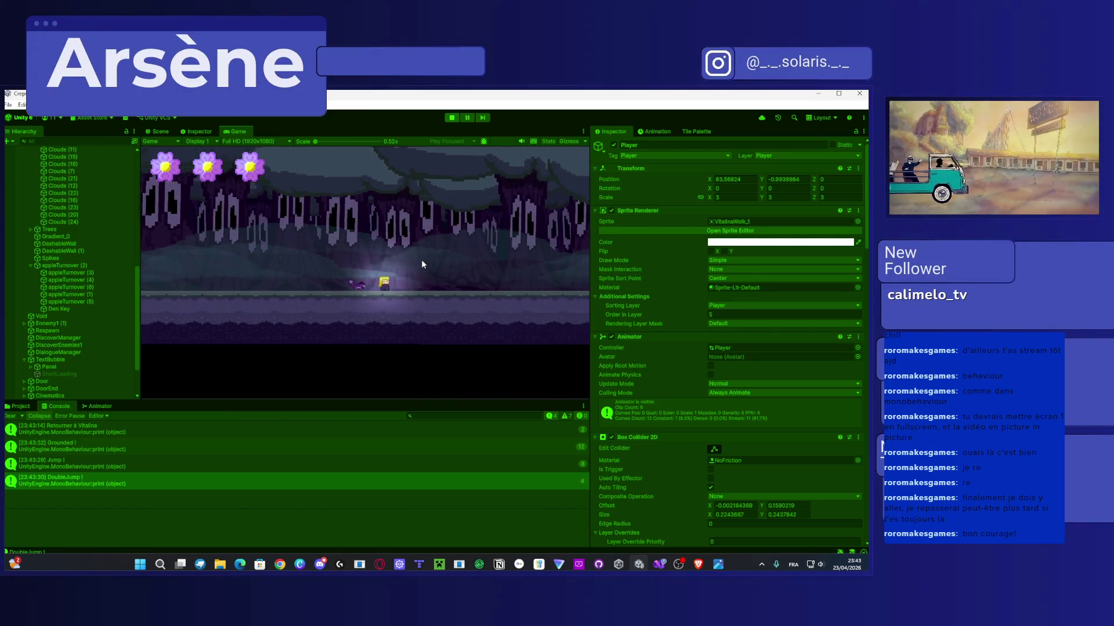
key("Right")
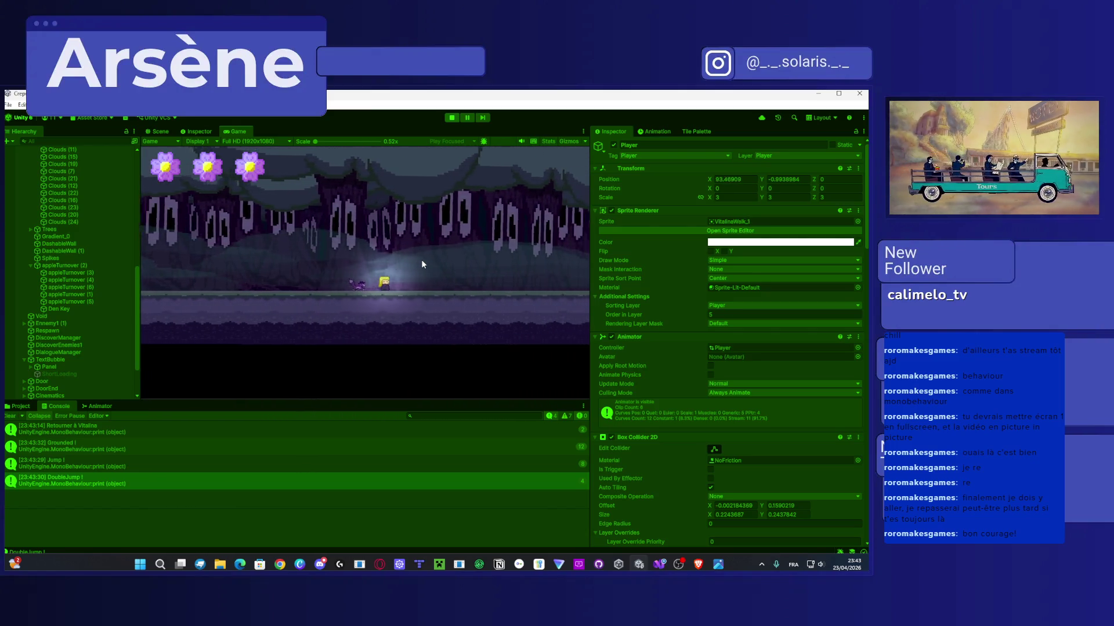
key("Left")
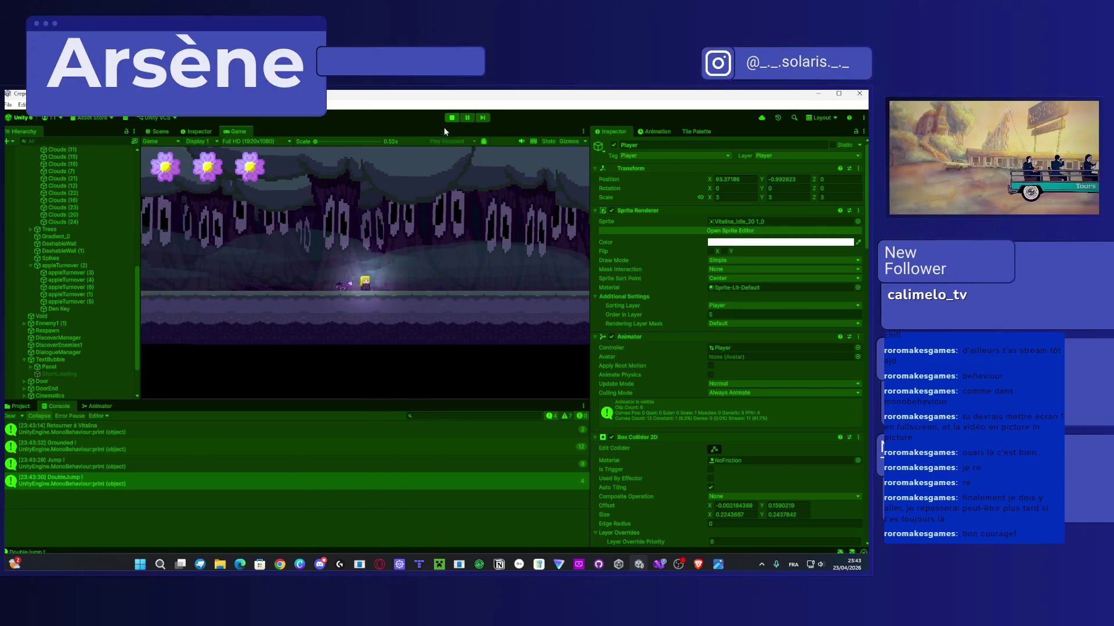
left_click(451, 118)
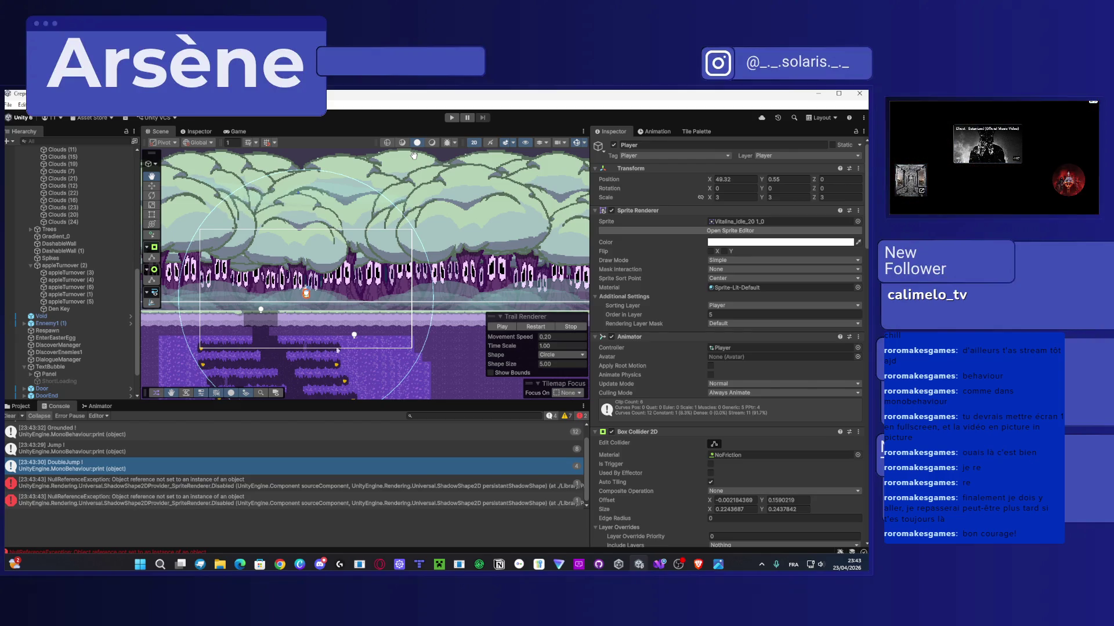
left_click(660, 564)
Step: Scroll back to Update() and review the isCoroutineLaunched flag on line 18 and StopAllCoroutines on line 26
key("ctrl+a")
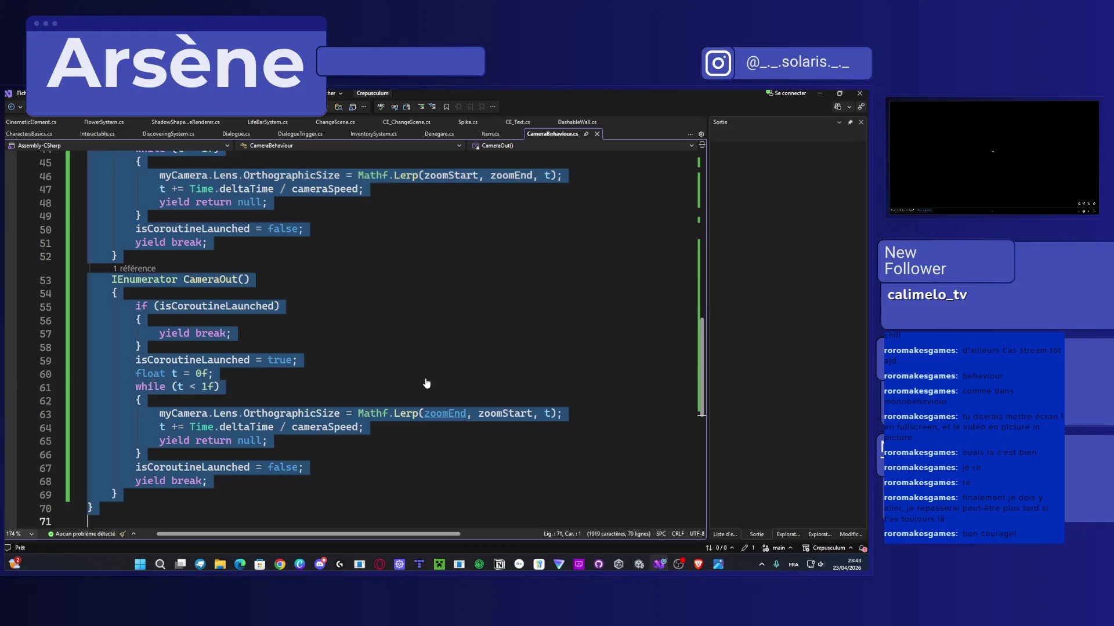
left_click(427, 374)
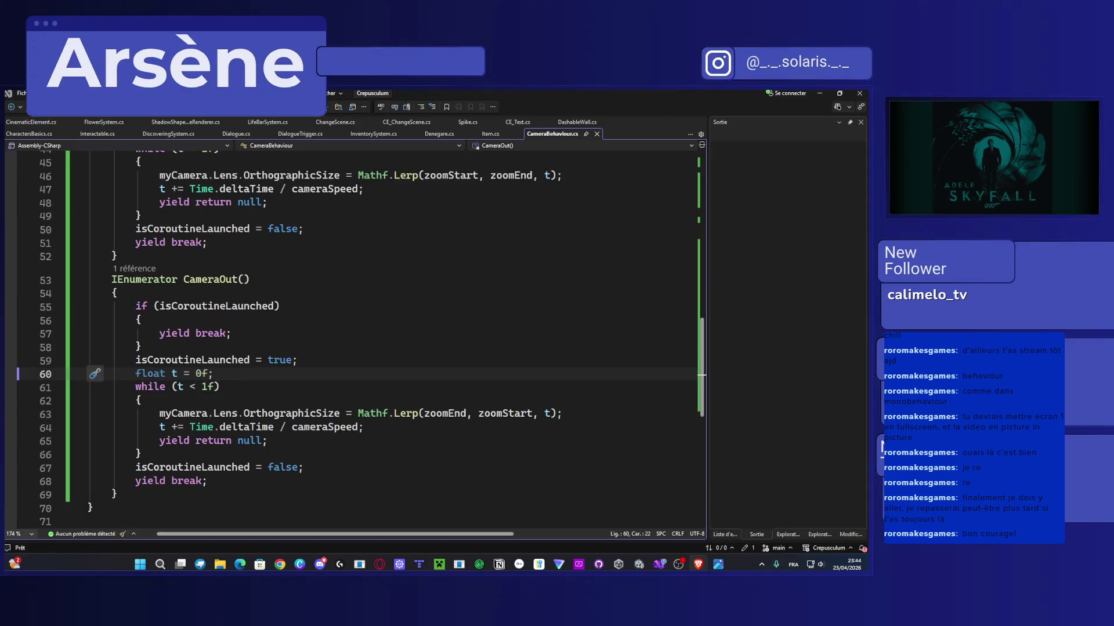
key("XF86AudioLowerVolume")
scroll(345, 342, "up", 11)
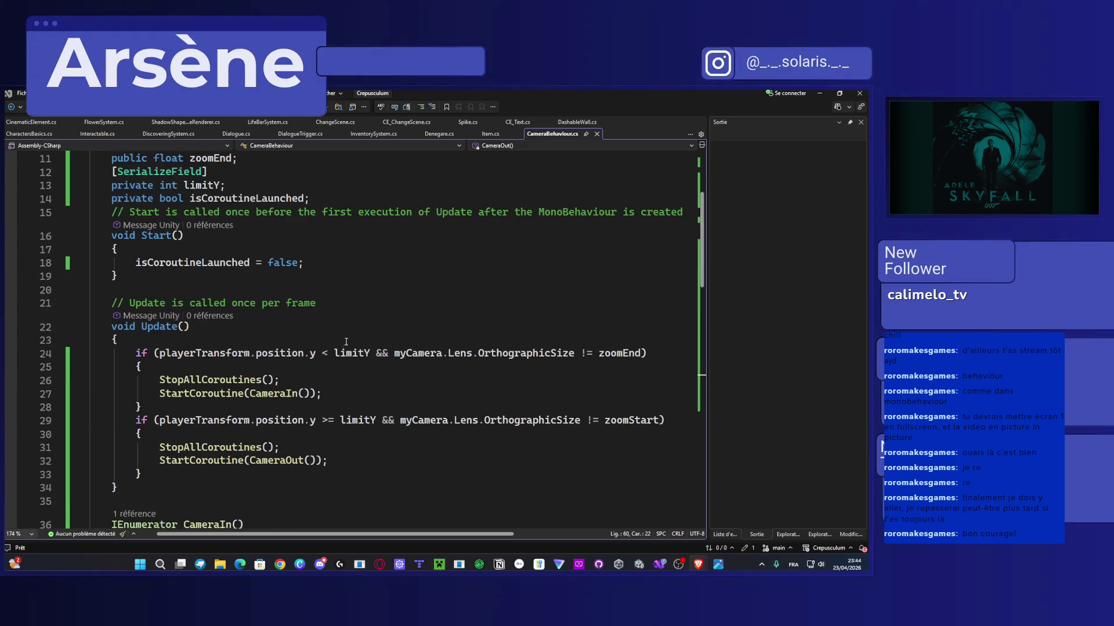
left_click(288, 382)
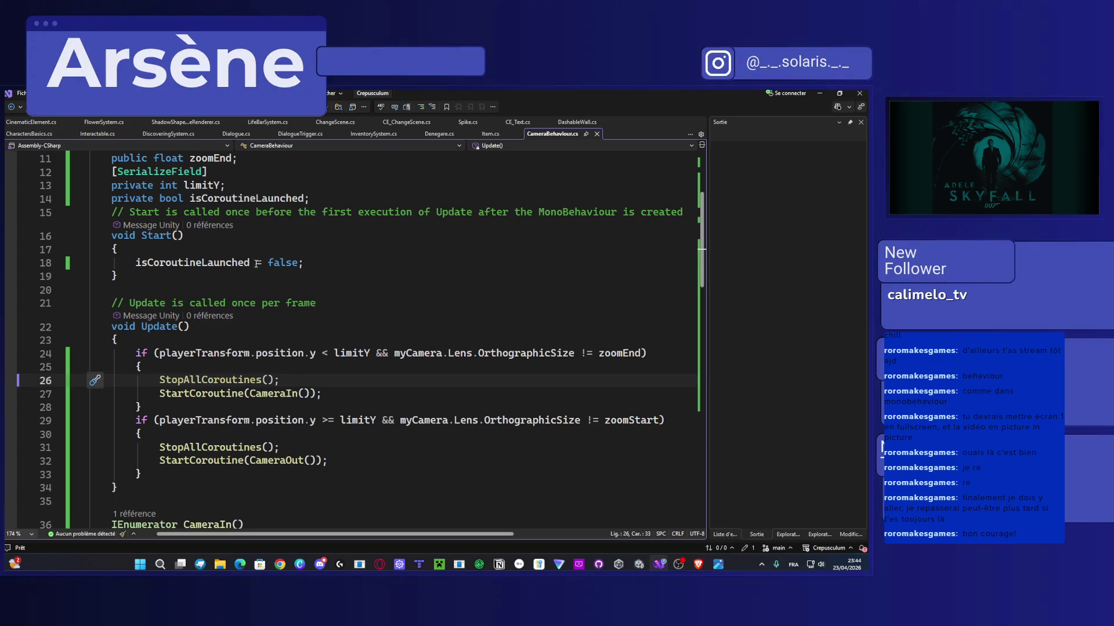
left_click_drag(250, 263, 135, 262)
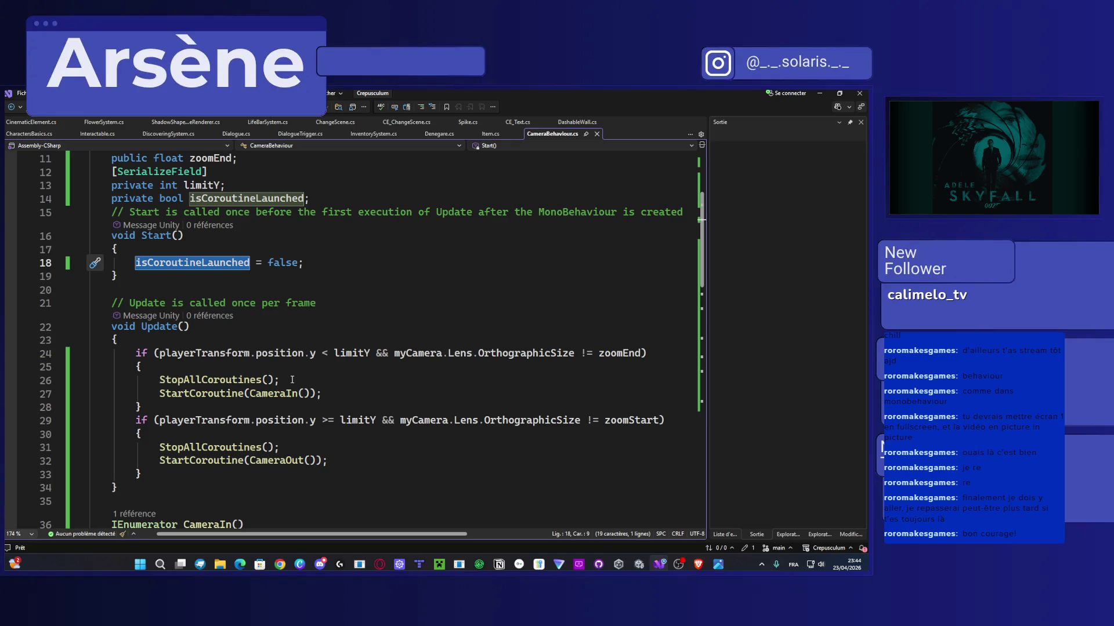
left_click(292, 379)
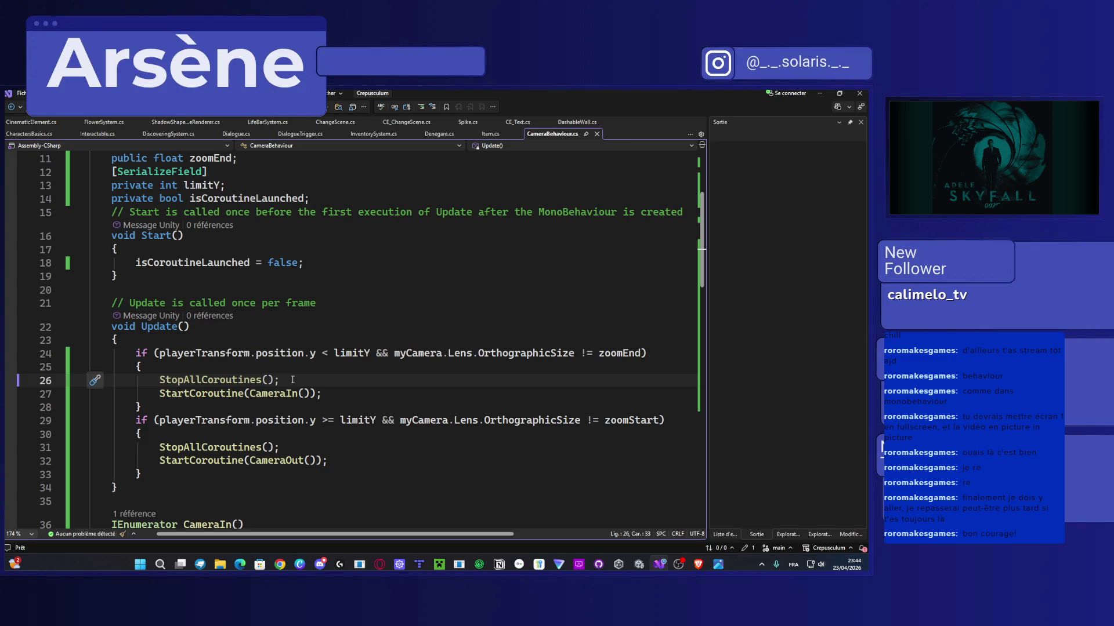
Step: Add 'isCoroutineLaunched = false;' on a new line after StopAllCoroutines
key("Return")
type("isCoroutineLaunched")
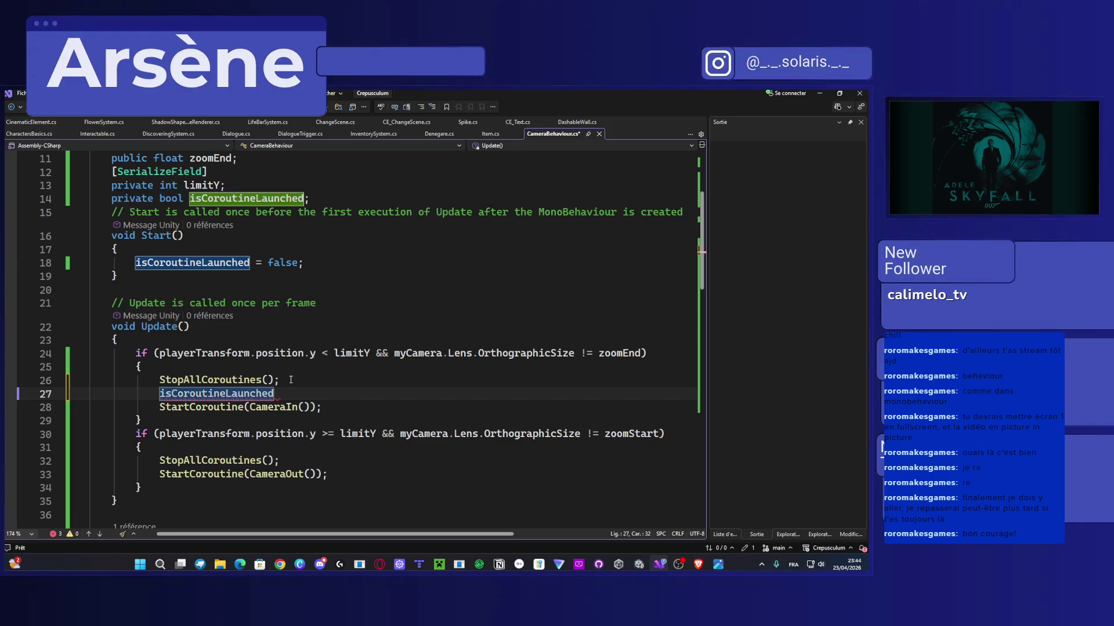
left_click_drag(304, 263, 135, 263)
key("ctrl+c")
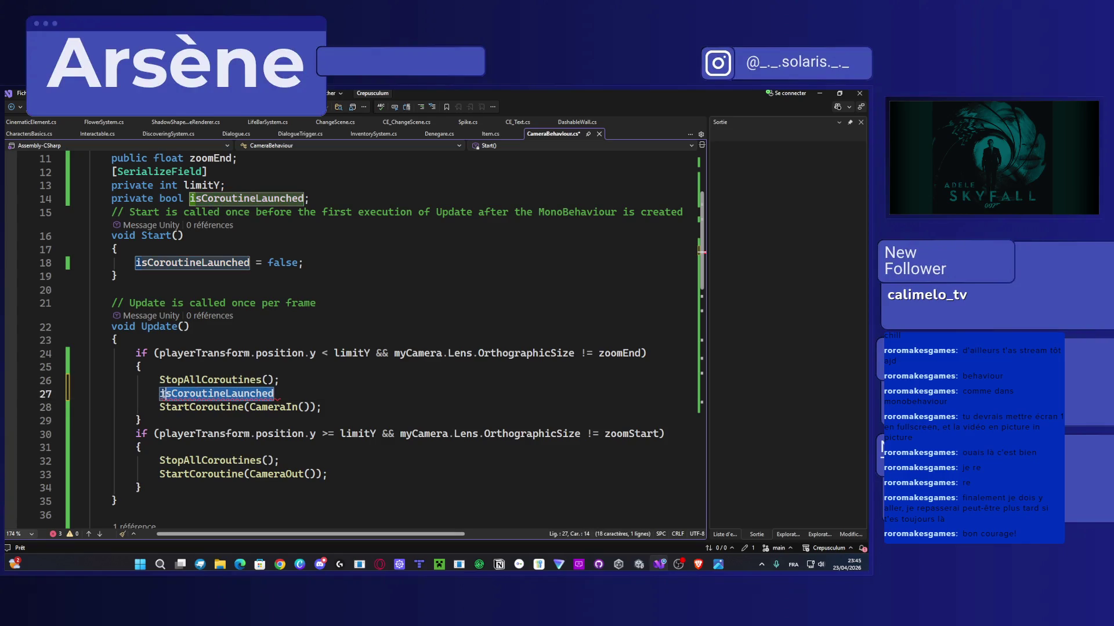
type("= false;")
Step: Paste the same flag reset below line 32 in the zoom-out branch, save, and minimize Visual Studio
left_click(272, 461)
key("Return")
key("ctrl+v")
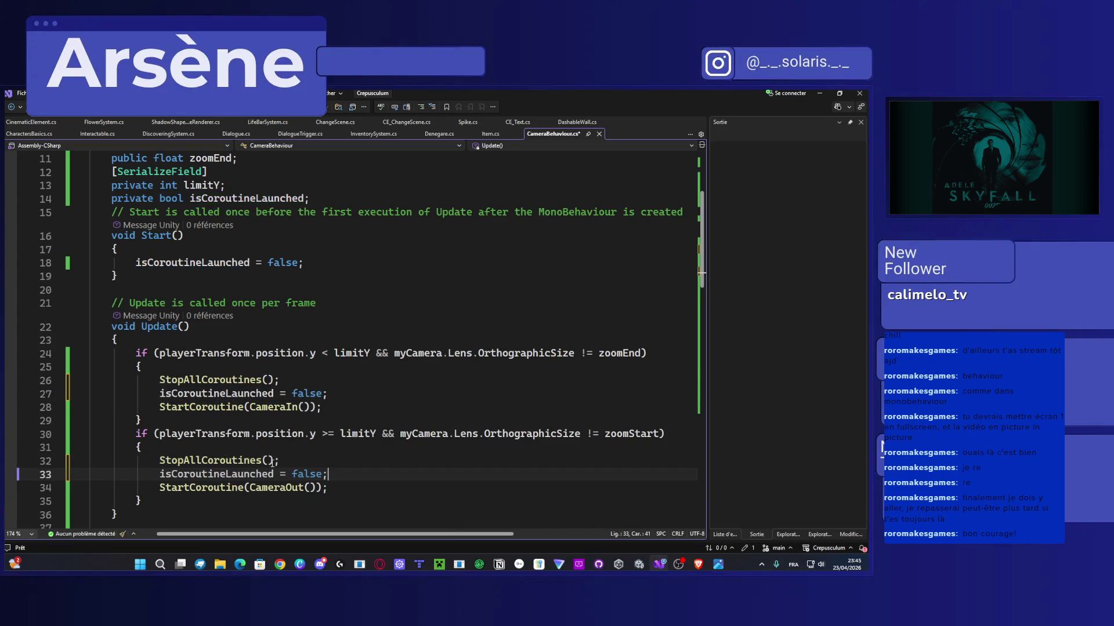
key("ctrl+s")
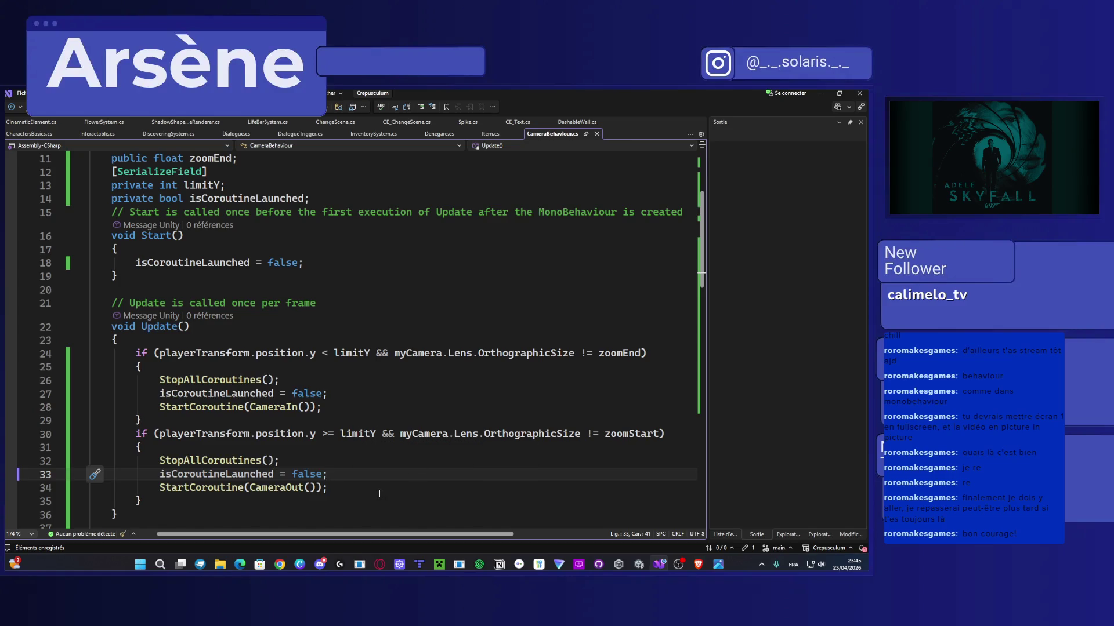
scroll(379, 493, "down", 2)
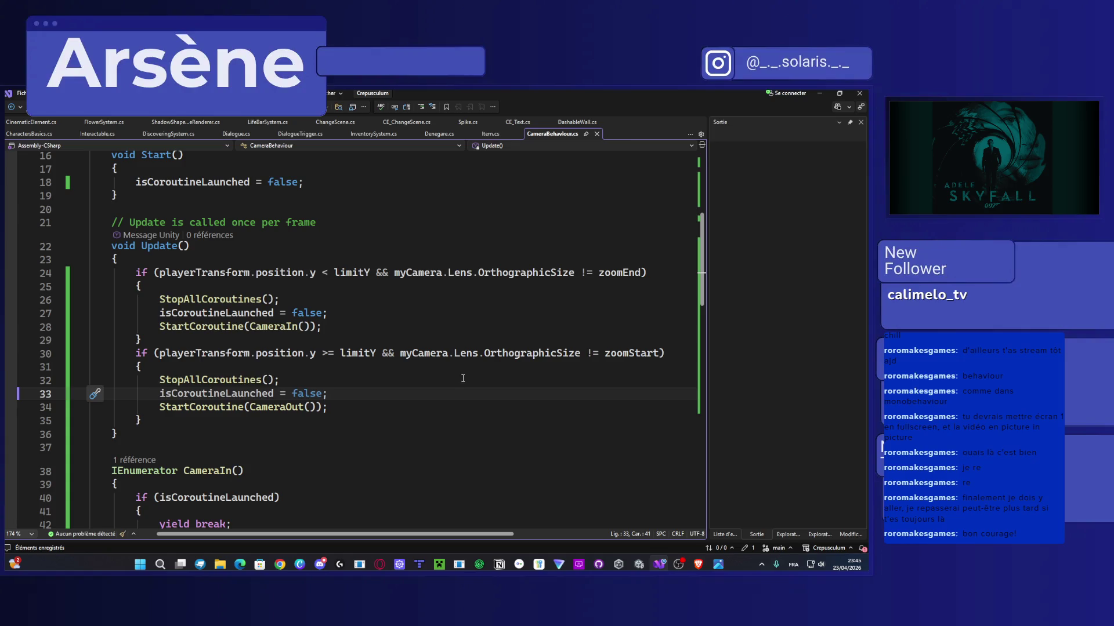
left_click(818, 92)
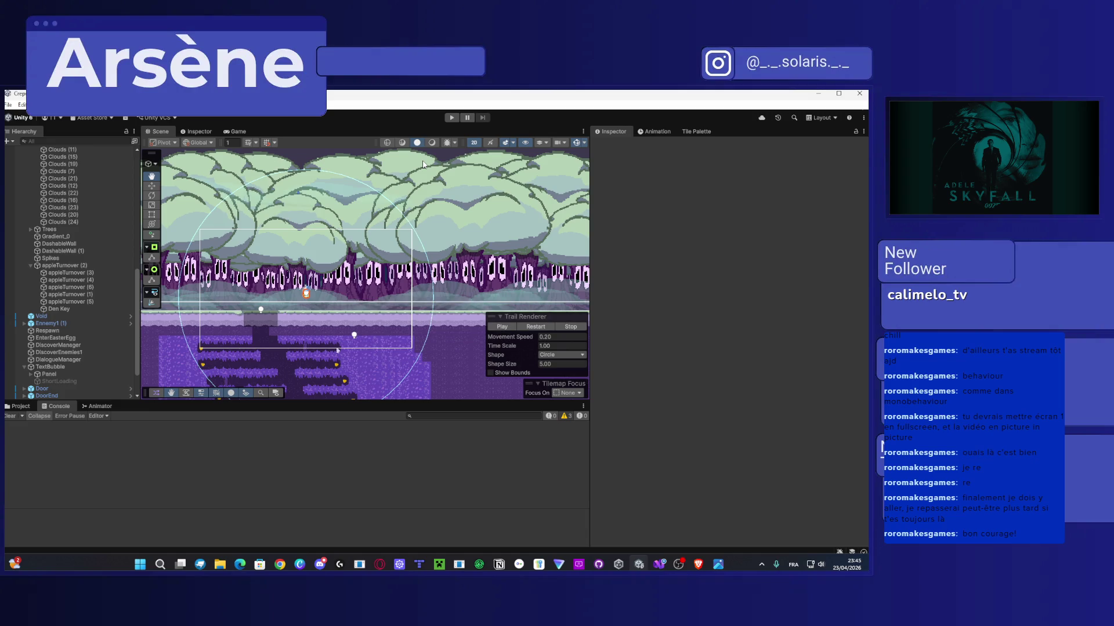
Step: Start Play mode with Ctrl+P and double-jump the player from a lower ledge onto the upper platform
key("ctrl+p")
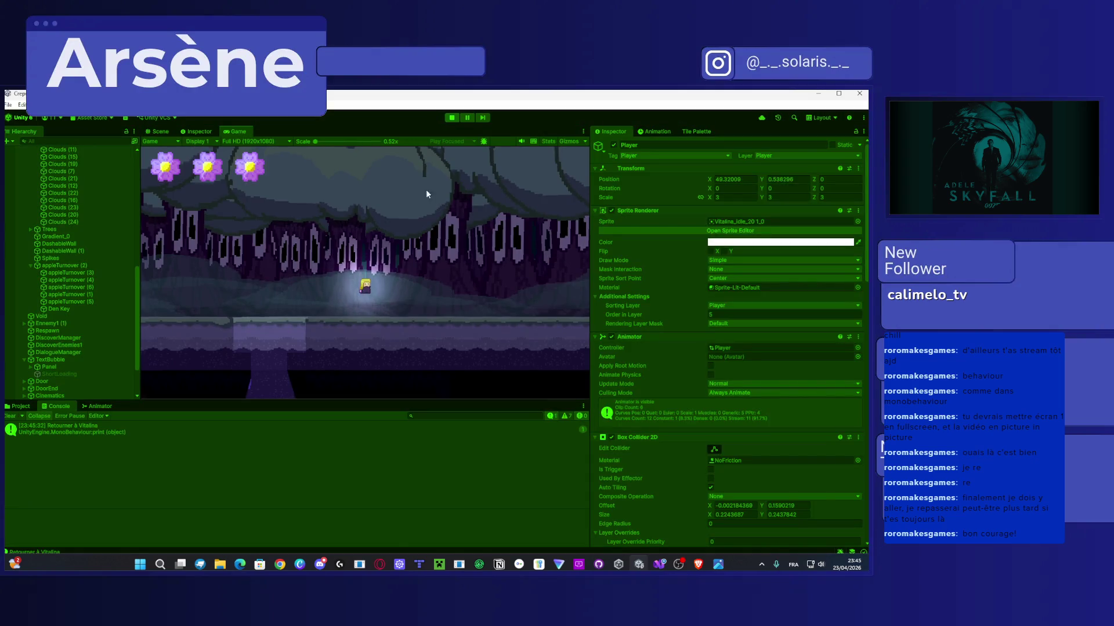
key("Left")
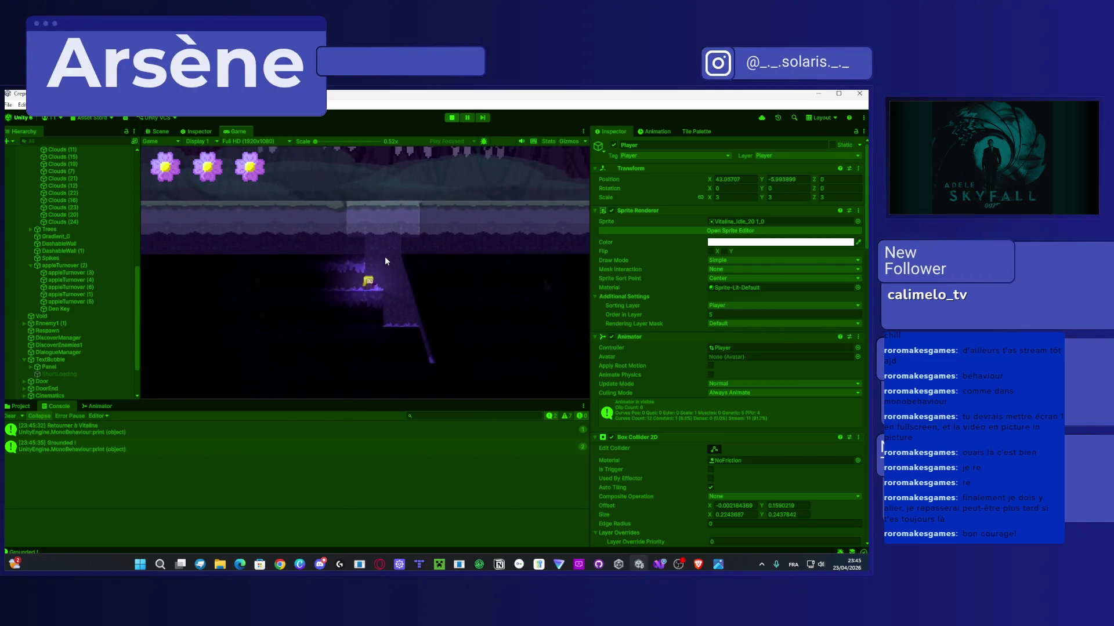
key("Right")
key("space")
key("space")
key("space")
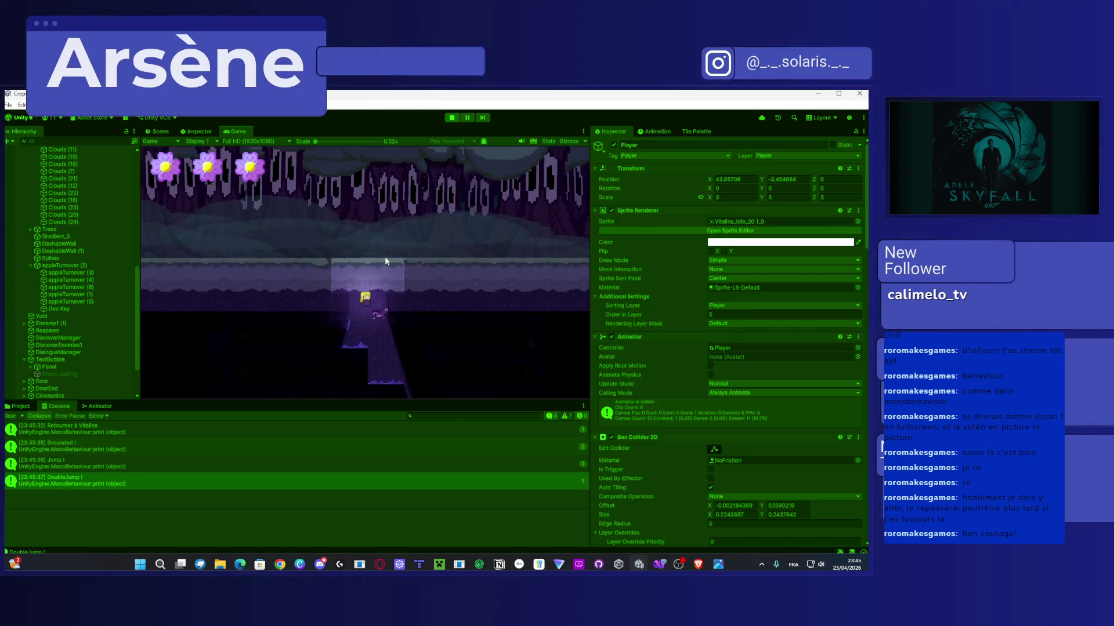
key("Left")
key("space")
key("space")
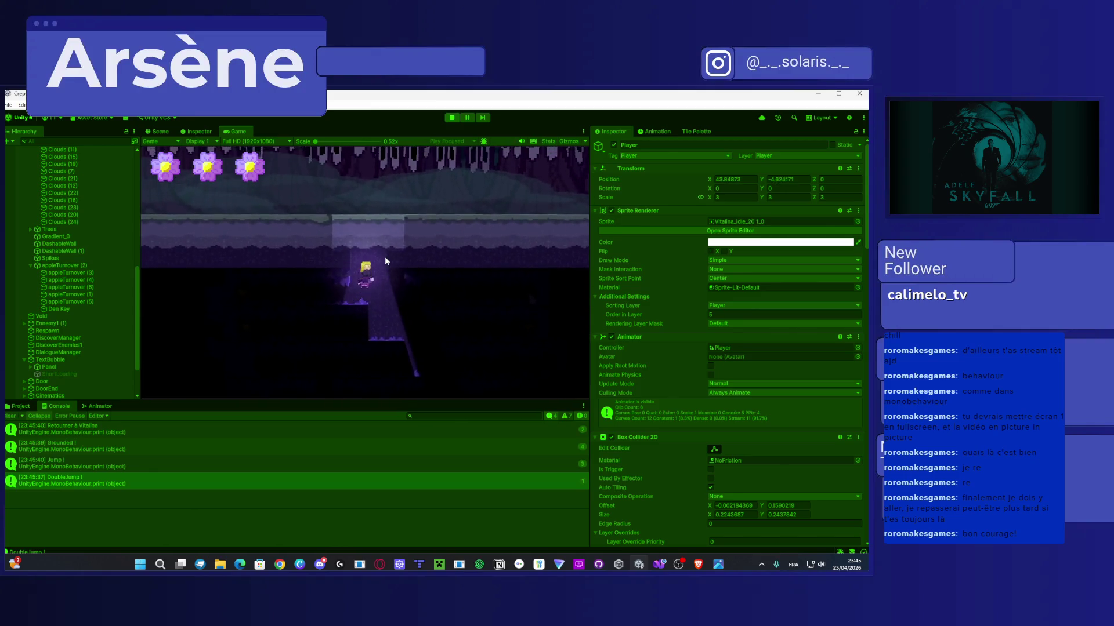
key("space")
key("space")
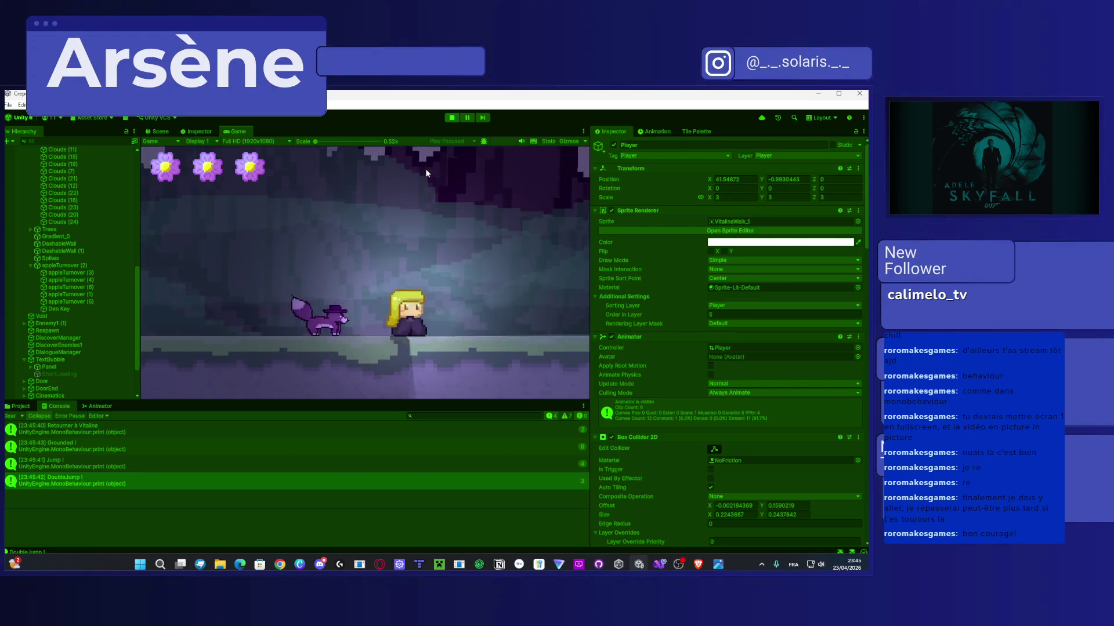
Step: Move and jump the player right and left, stop the playtest, and bring Visual Studio back
key("Right")
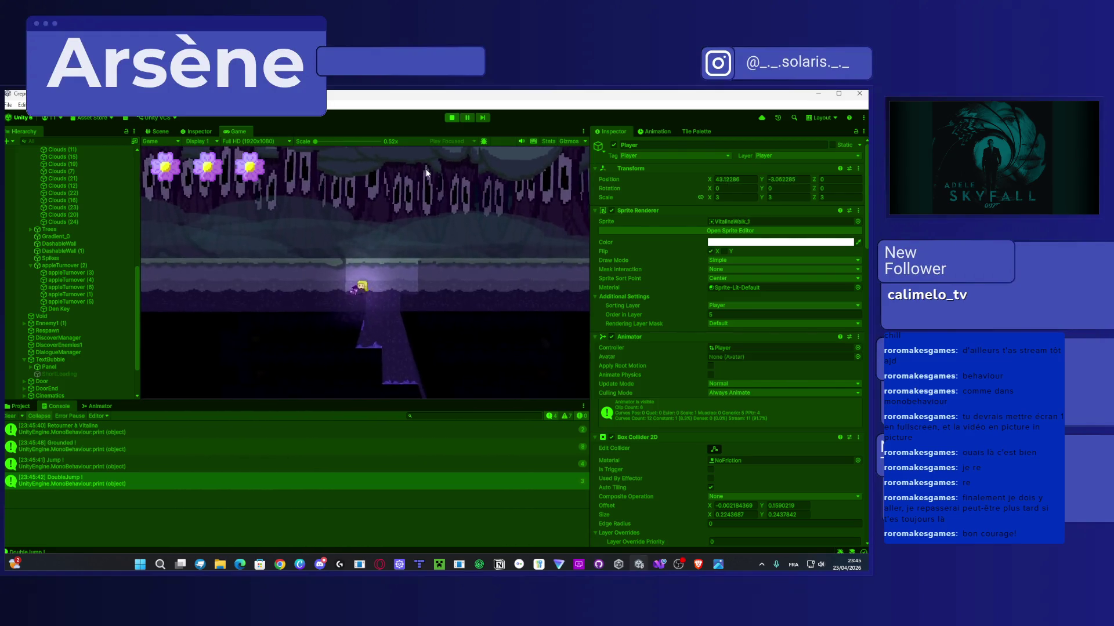
key("space")
key("Left")
key("Right")
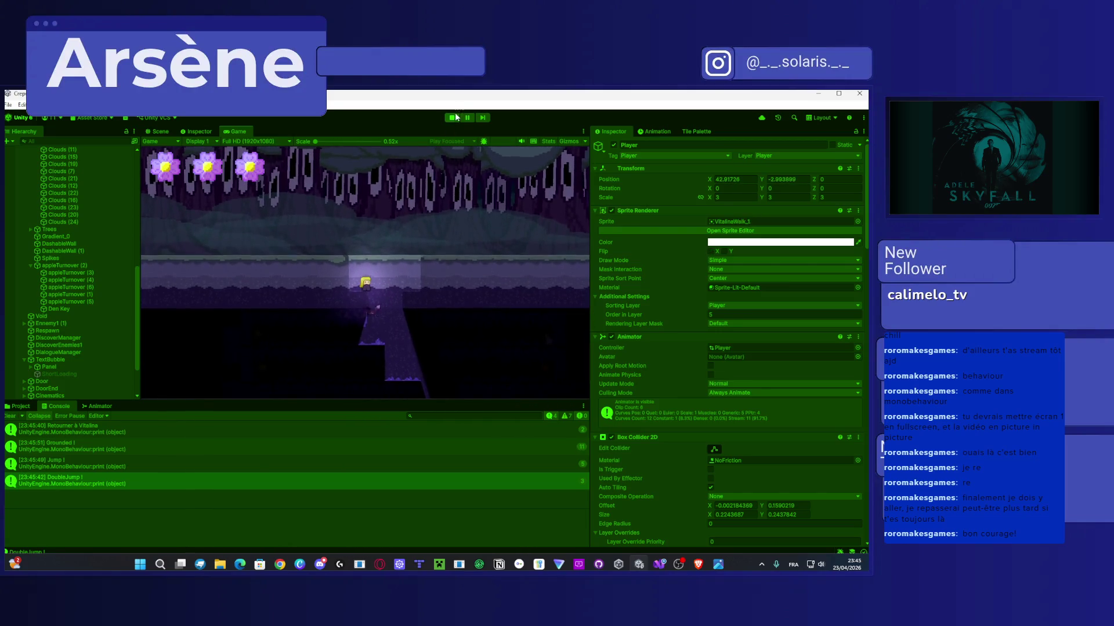
key("ctrl+p")
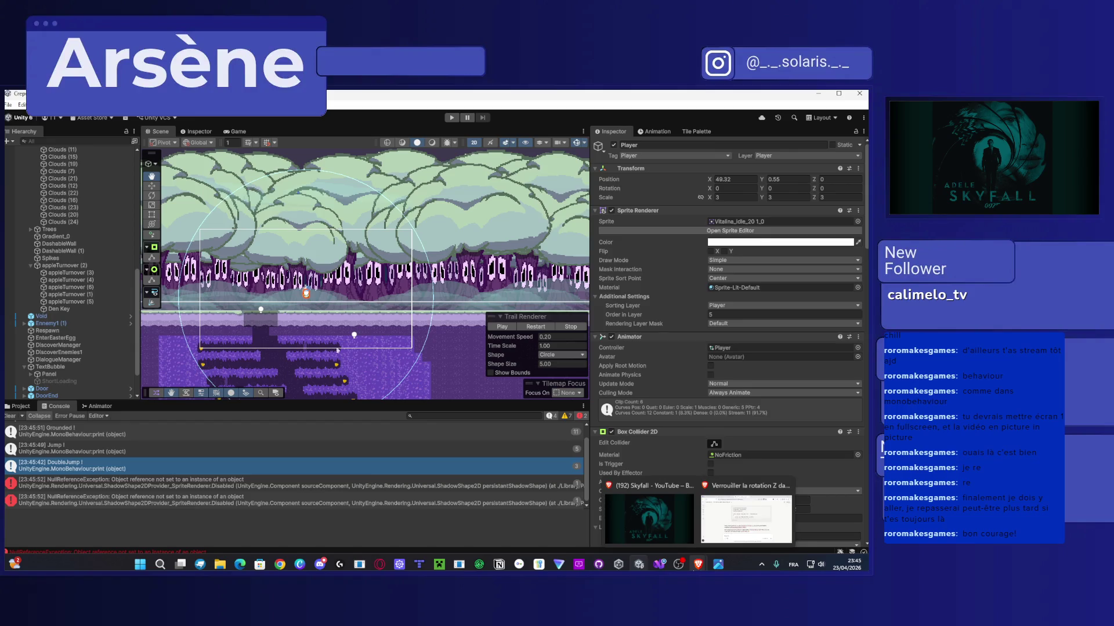
left_click(660, 564)
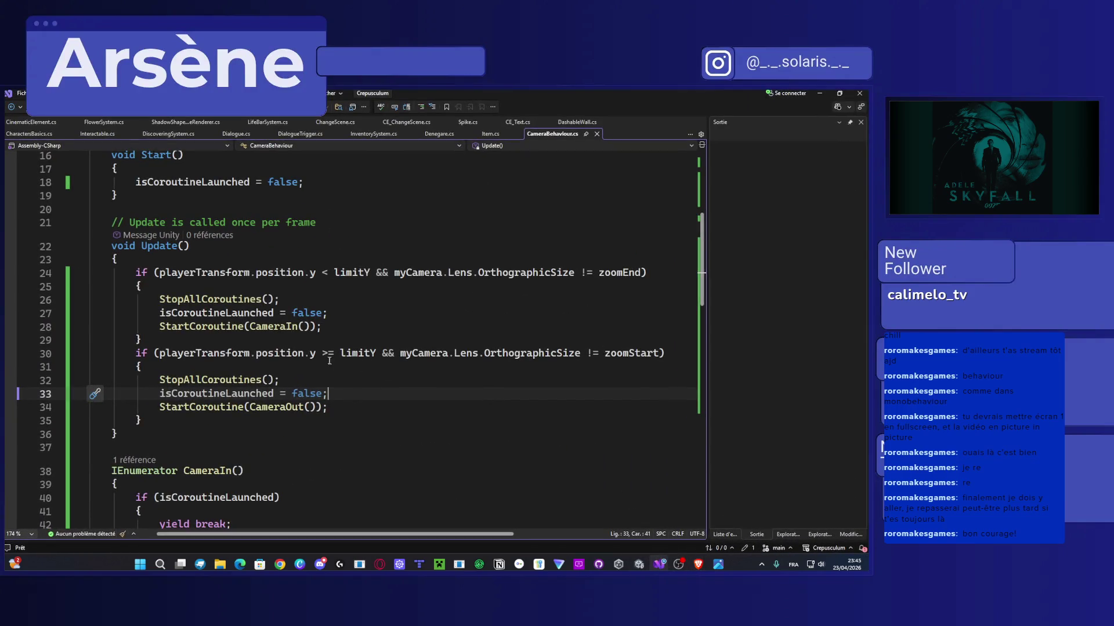
Step: Change the CameraOut call on line 34 to CameraIn and save the script
left_click(298, 408)
double_click(284, 407)
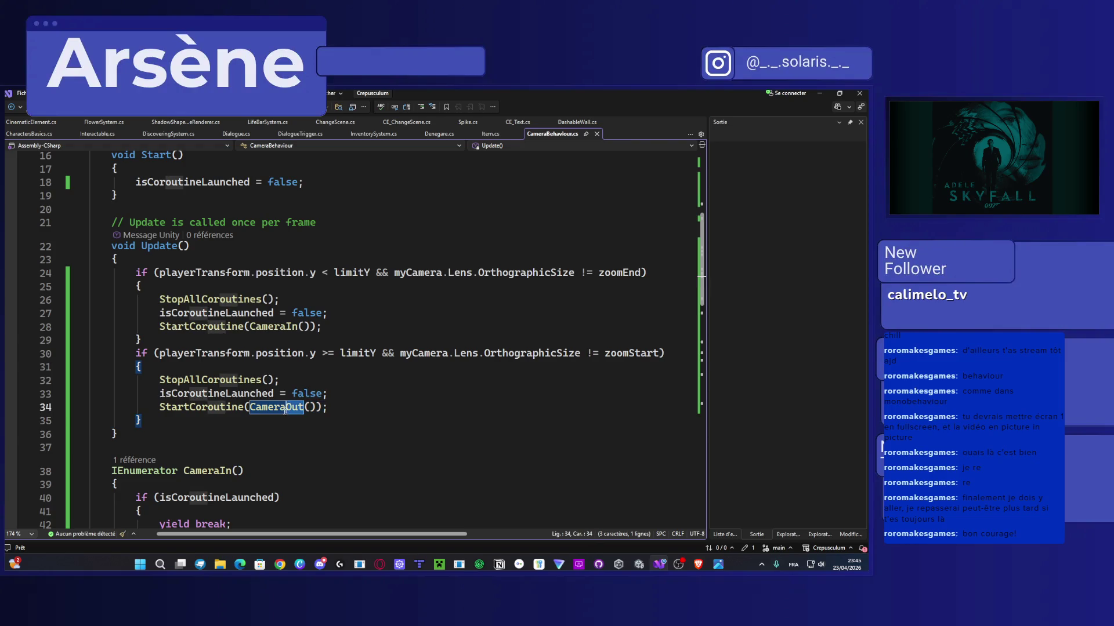
type("In")
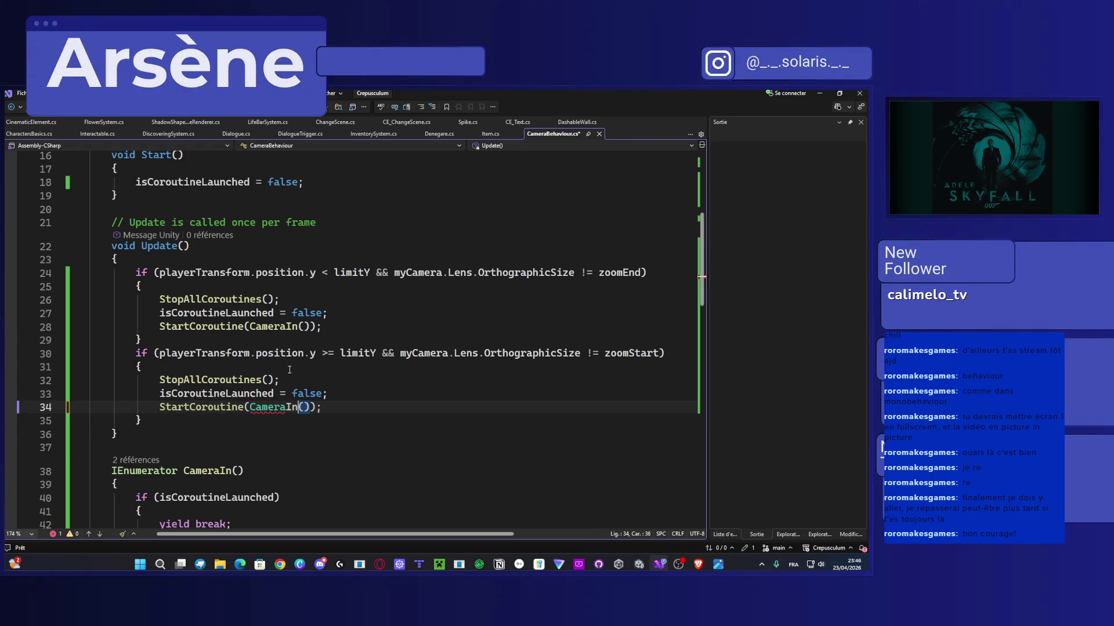
key("ctrl+s")
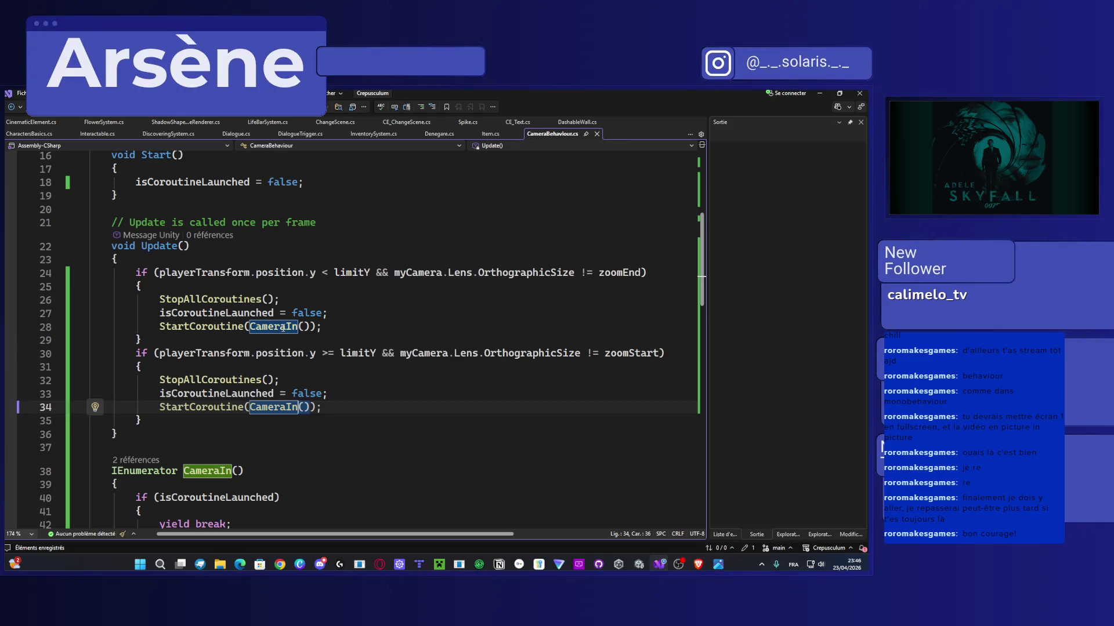
Step: Change the CameraIn call on line 28 to CameraOut, then minimize Visual Studio
left_click_drag(286, 327, 298, 327)
left_click(298, 327)
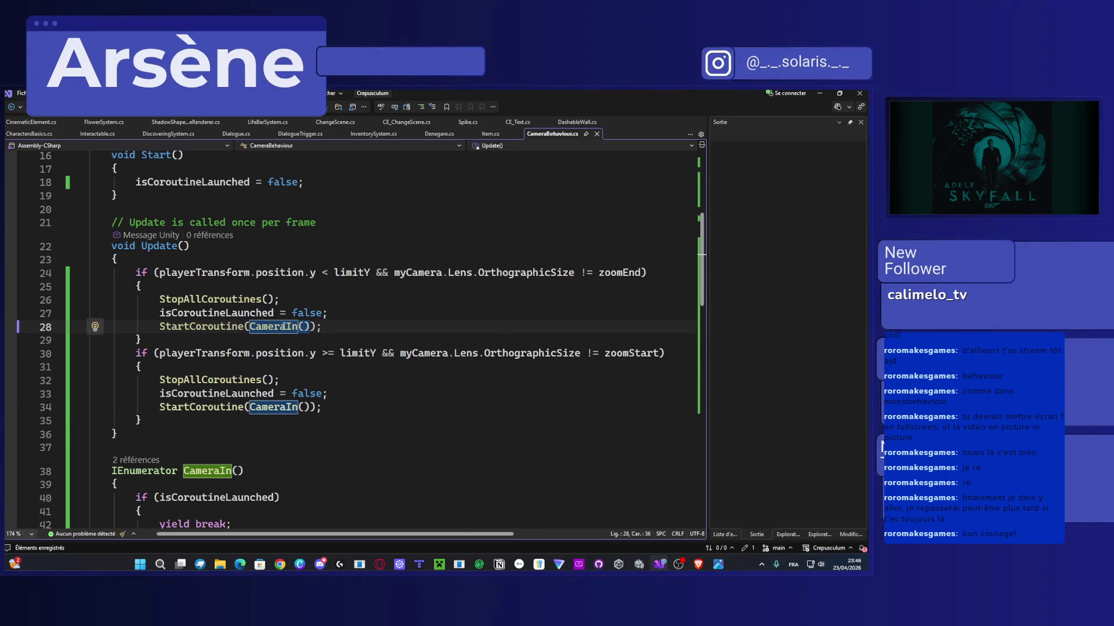
left_click(288, 327)
key("Delete")
key("BackSpace")
type("Out")
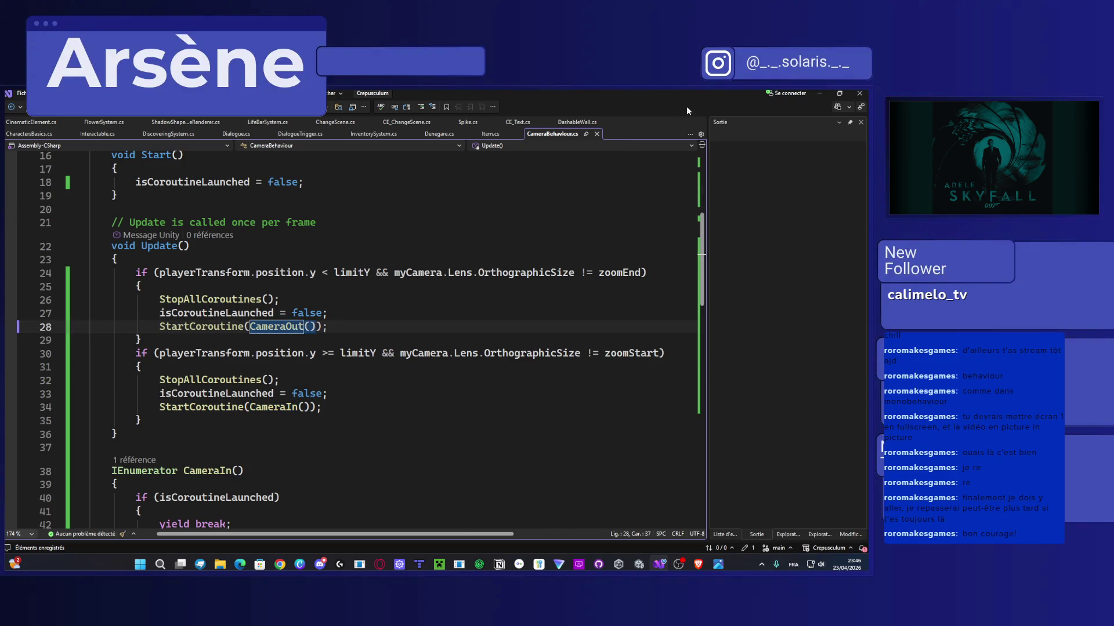
left_click(819, 93)
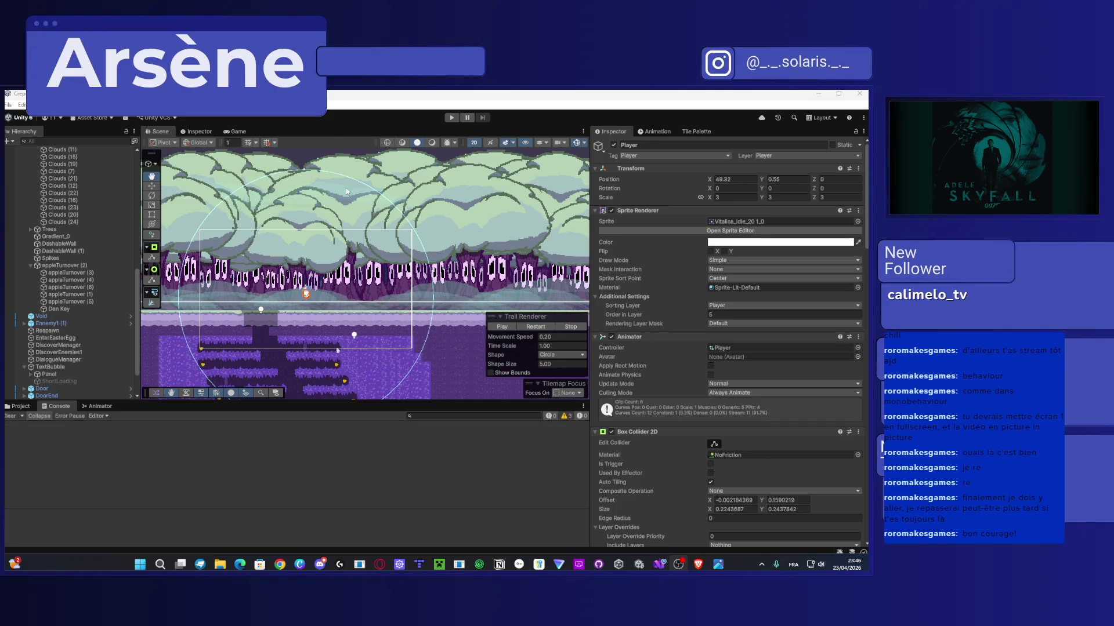
Step: Play-test, jumping the player out of the cave and left onto a higher platform, then stop
left_click(452, 117)
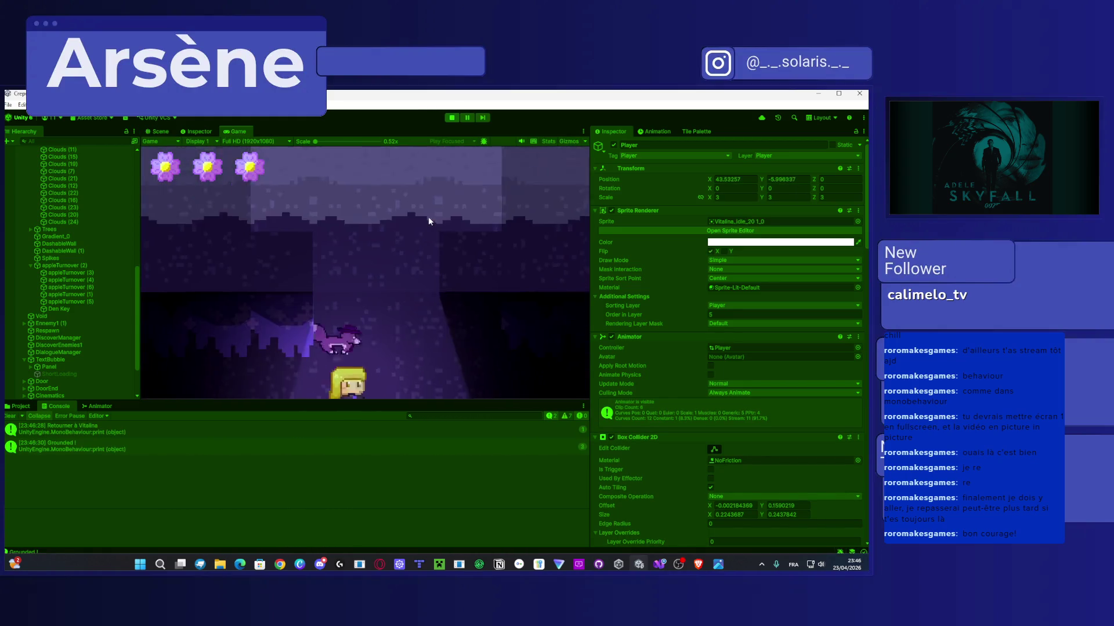
key("space")
key("space")
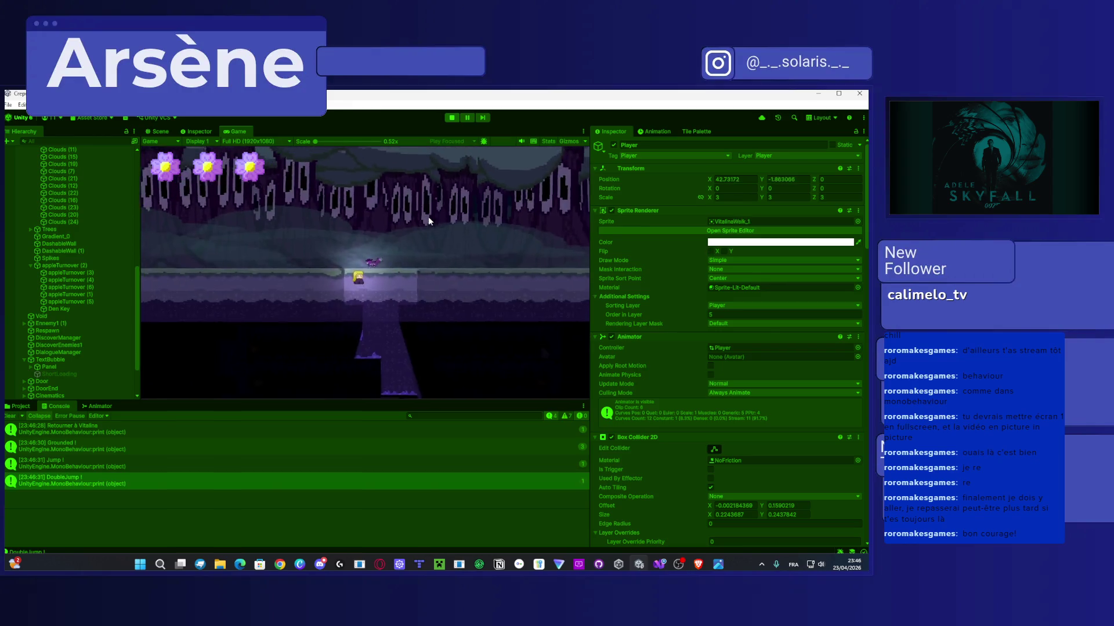
key("space")
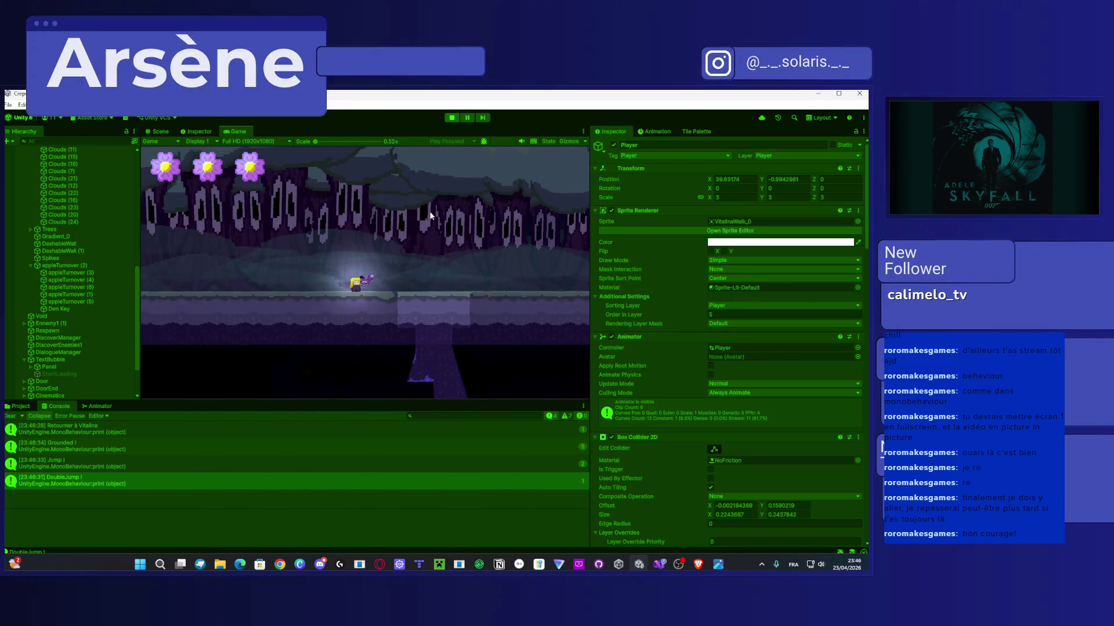
left_click(452, 119)
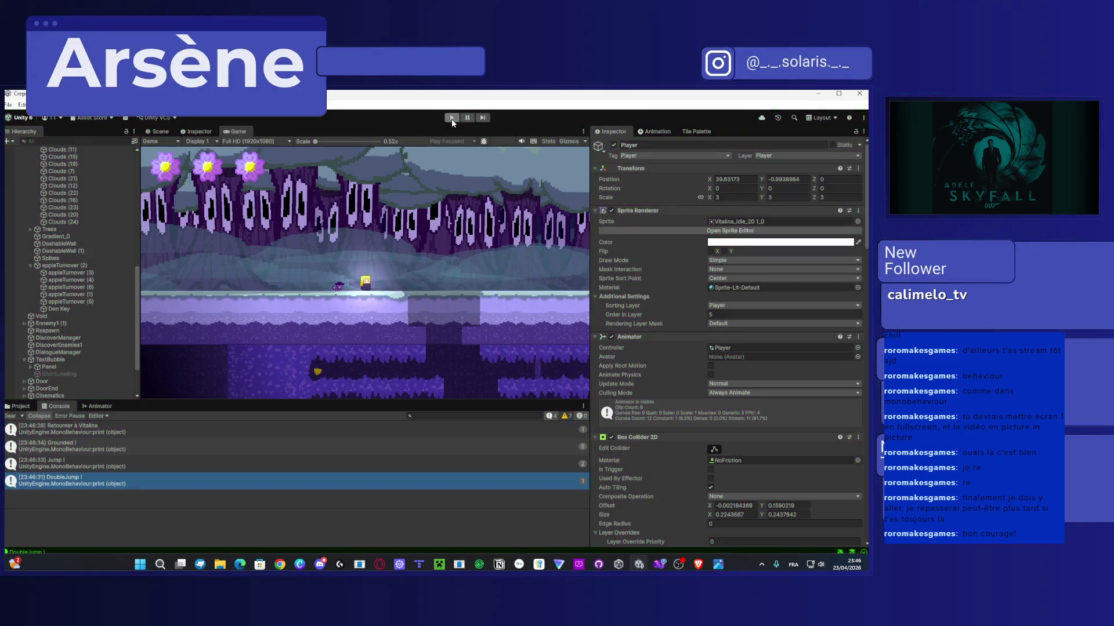
Step: Check Camera Behaviour's Zoom Start 7, Zoom End 2 and Limit Y -2, then bring Visual Studio back
scroll(85, 253, "up", 10)
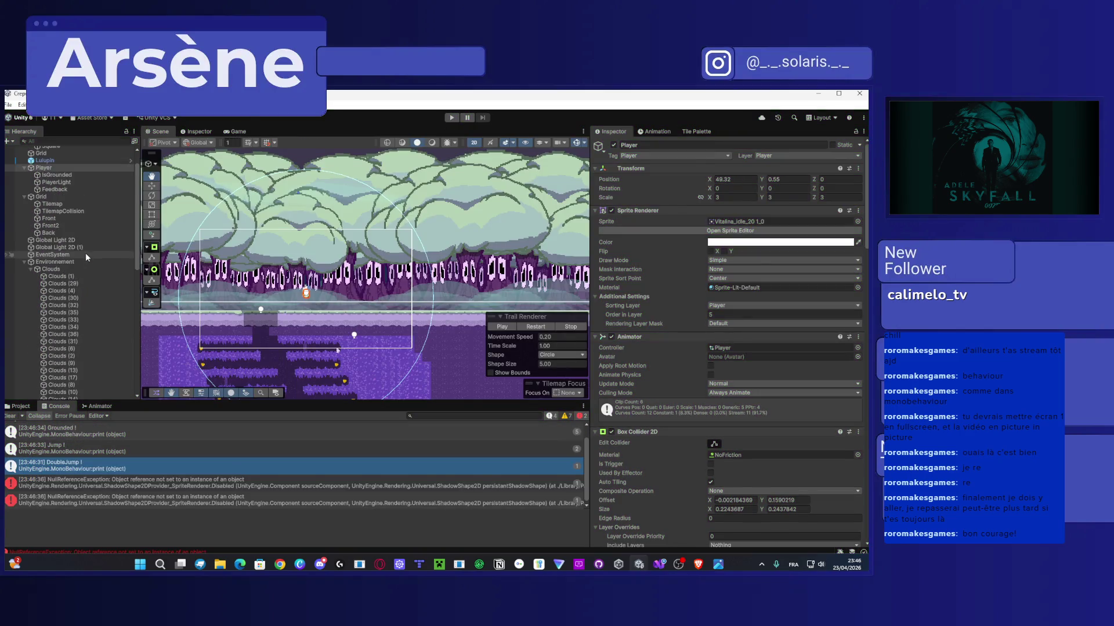
scroll(733, 350, "down", 10)
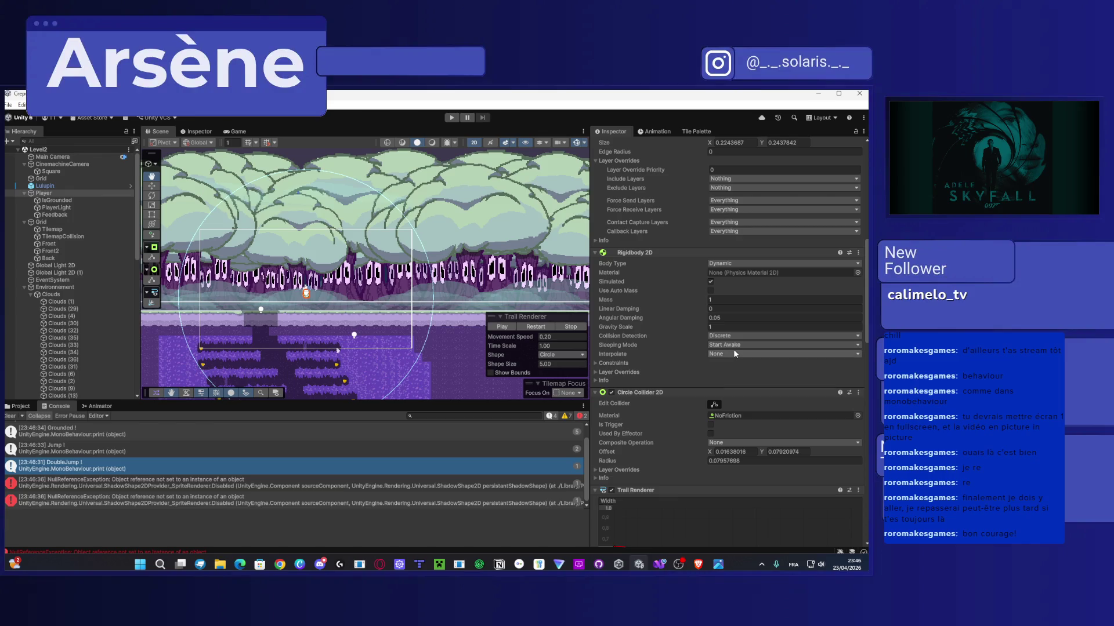
scroll(733, 349, "down", 10)
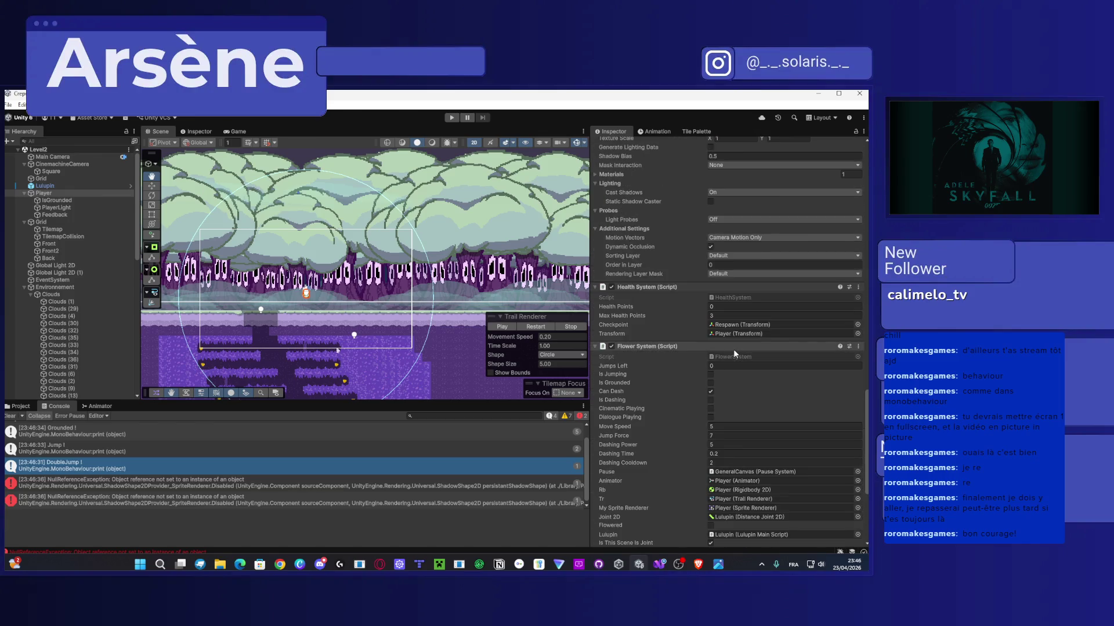
scroll(733, 349, "down", 5)
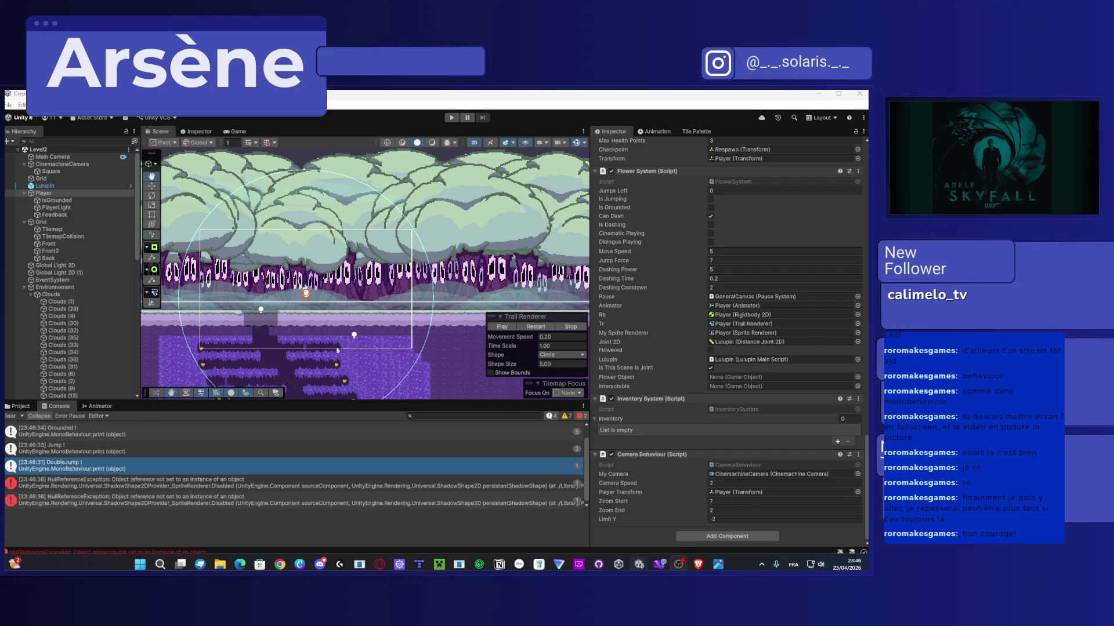
left_click(660, 564)
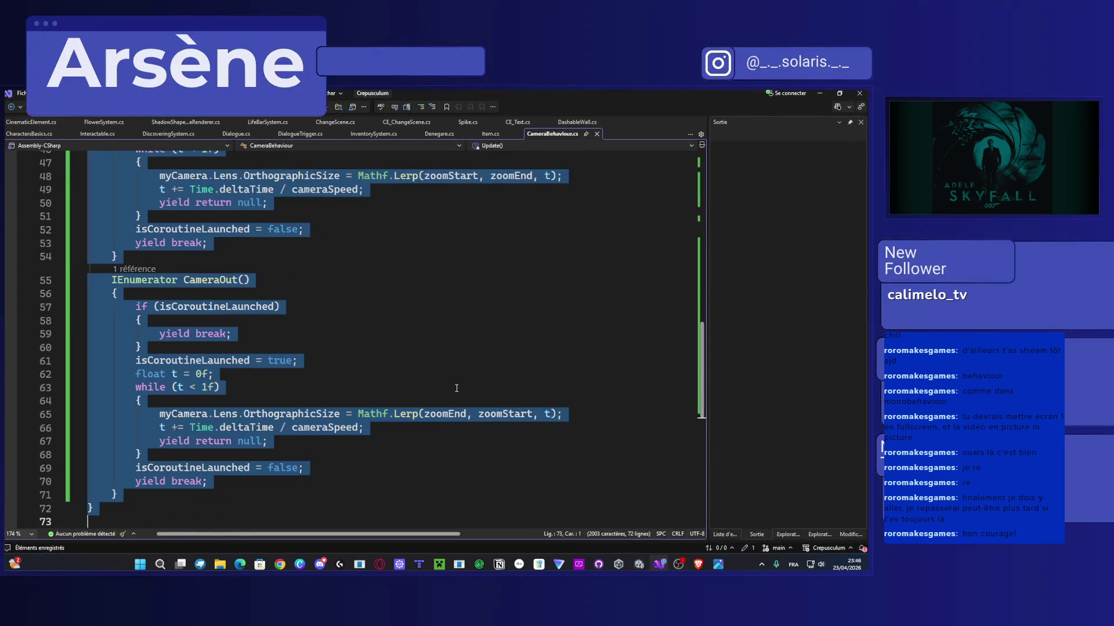
Step: Add an if (isCoroutineLaunched) yield break; guard to CameraIn and CameraOut, checking the browser reference
key("alt+Tab")
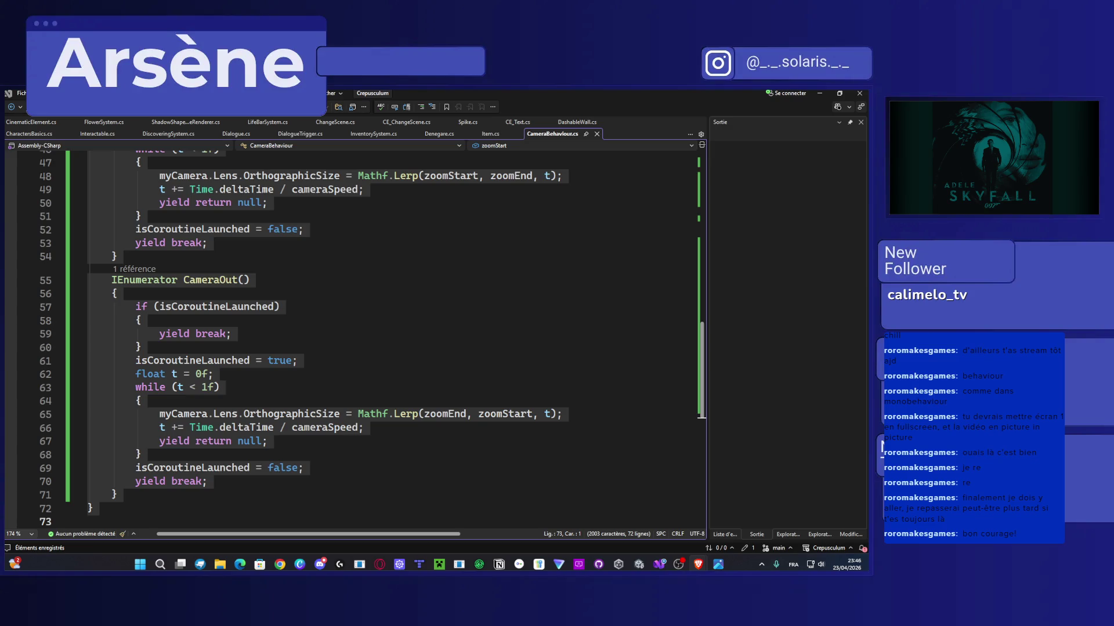
left_click(491, 346)
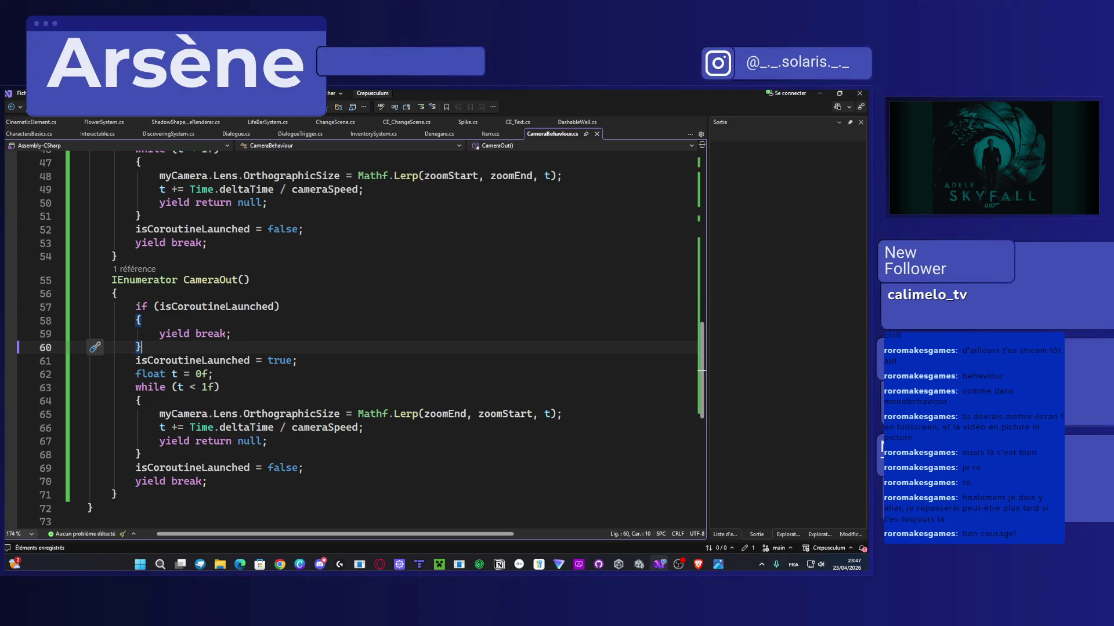
key("alt+Tab")
scroll(458, 402, "up", 2)
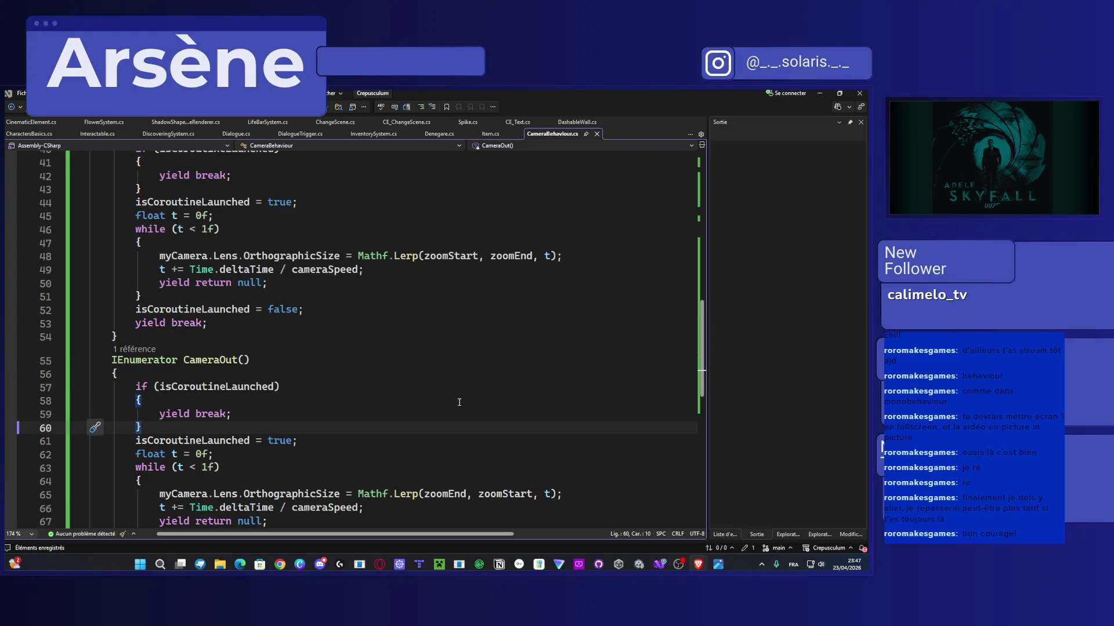
scroll(459, 402, "up", 2)
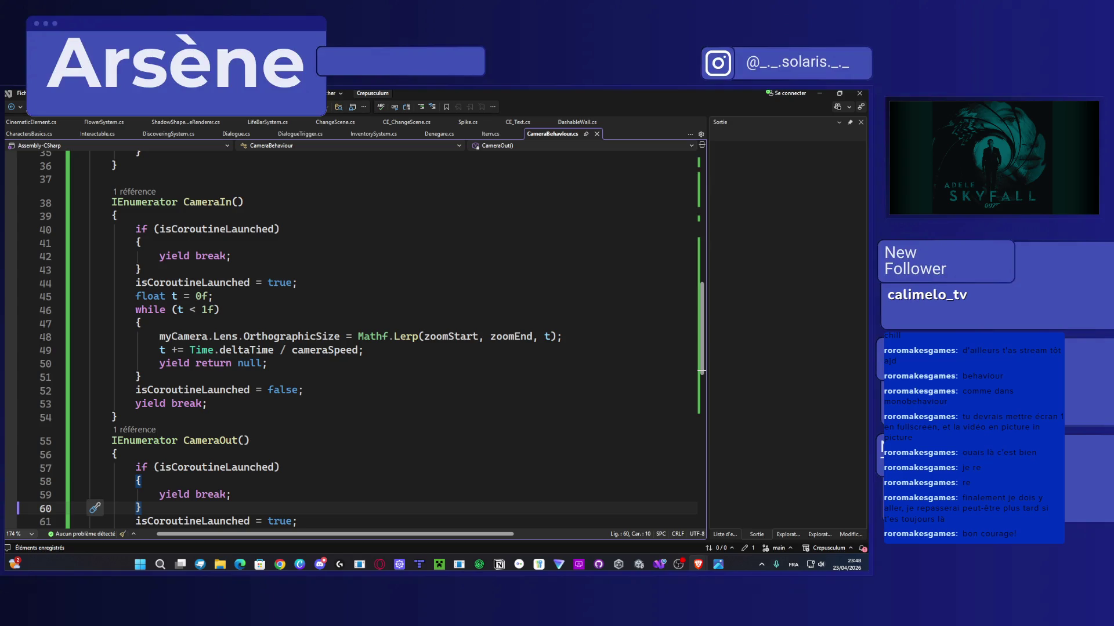
scroll(278, 379, "down", 3)
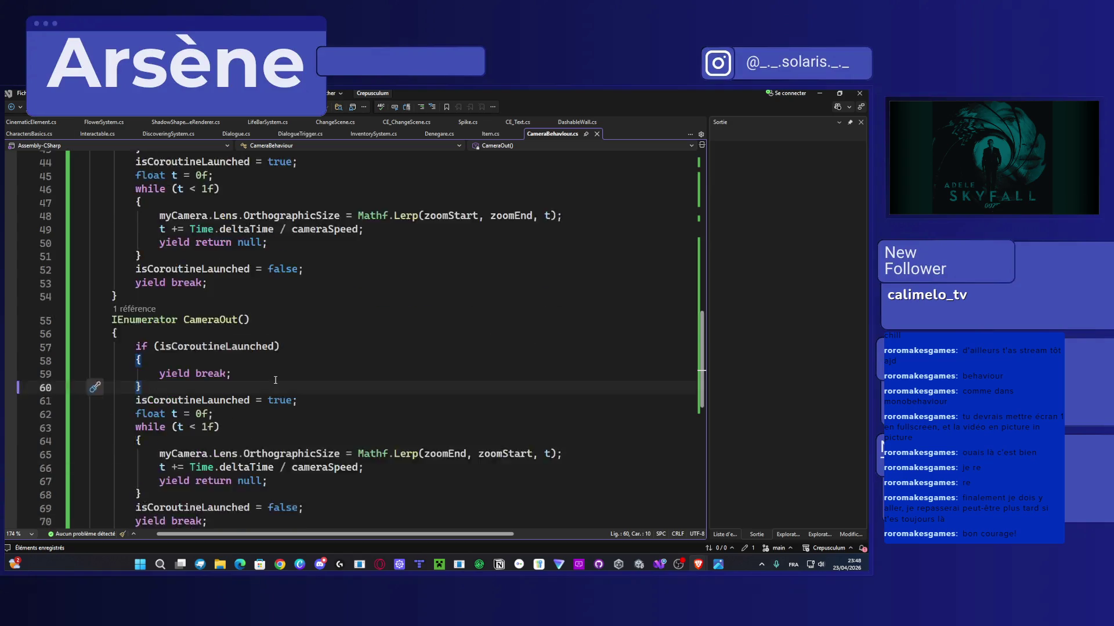
scroll(278, 378, "up", 8)
scroll(277, 378, "up", 1)
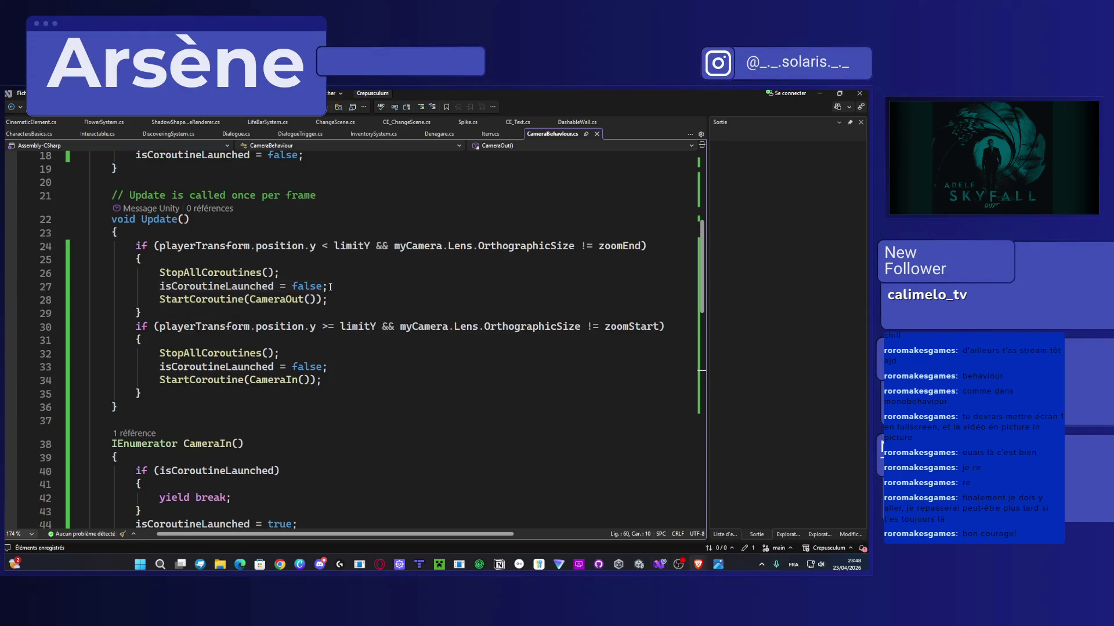
Step: Move isCoroutineLaunched = false; below the StartCoroutine(CameraOut()) call in Update
left_click_drag(328, 286, 162, 293)
key("ctrl+c")
key("BackSpace")
key("BackSpace")
key("BackSpace")
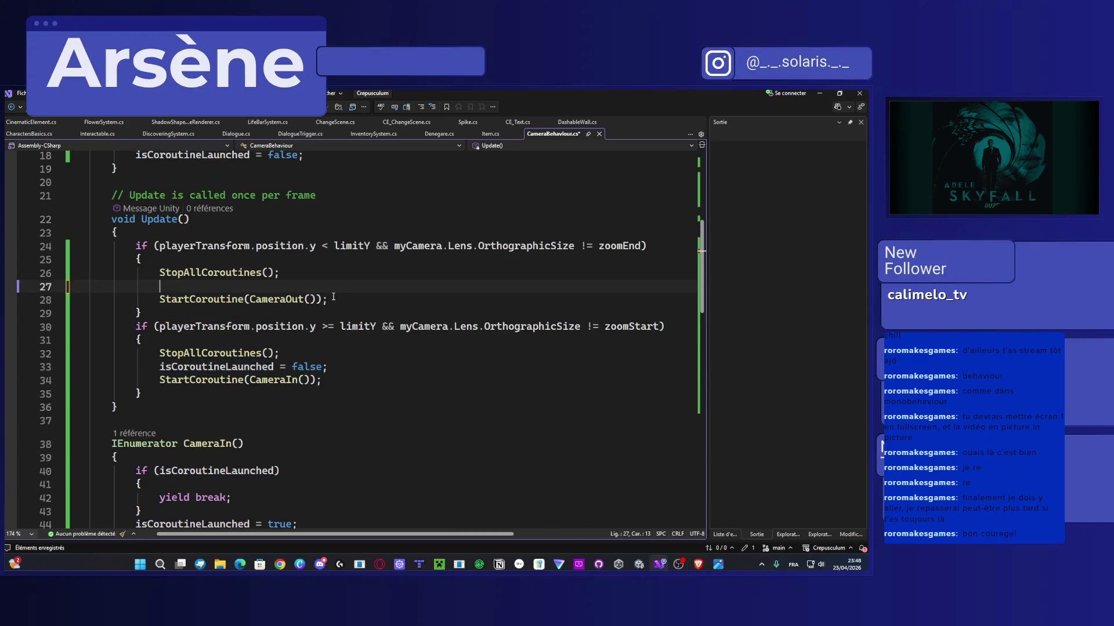
key("BackSpace")
key("BackSpace")
key("BackSpace")
key("BackSpace")
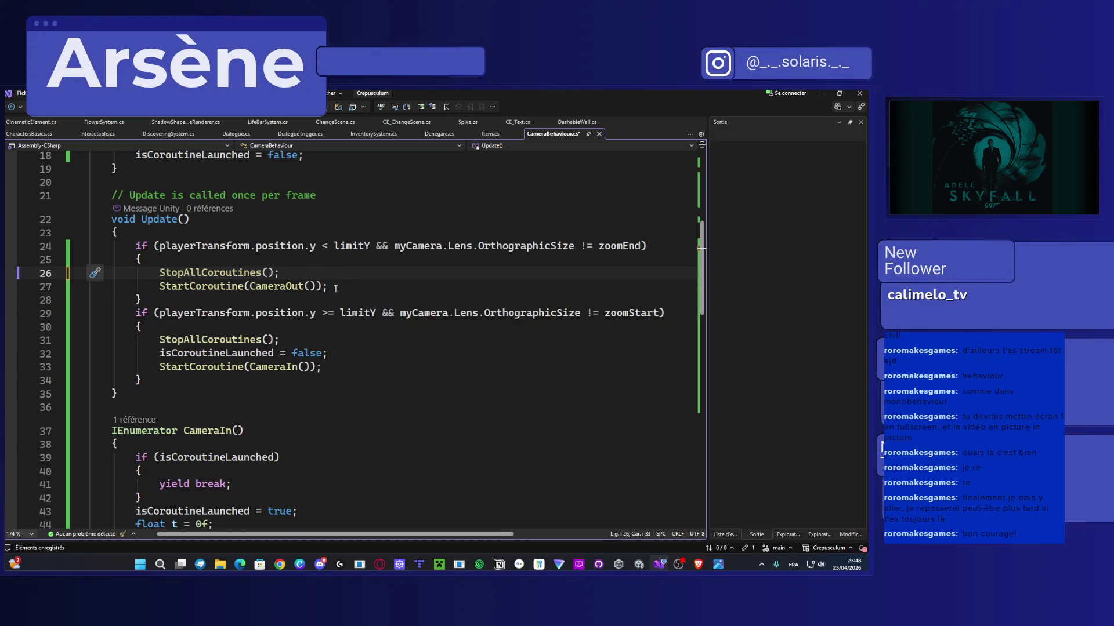
left_click(343, 285)
key("Return")
key("ctrl+v")
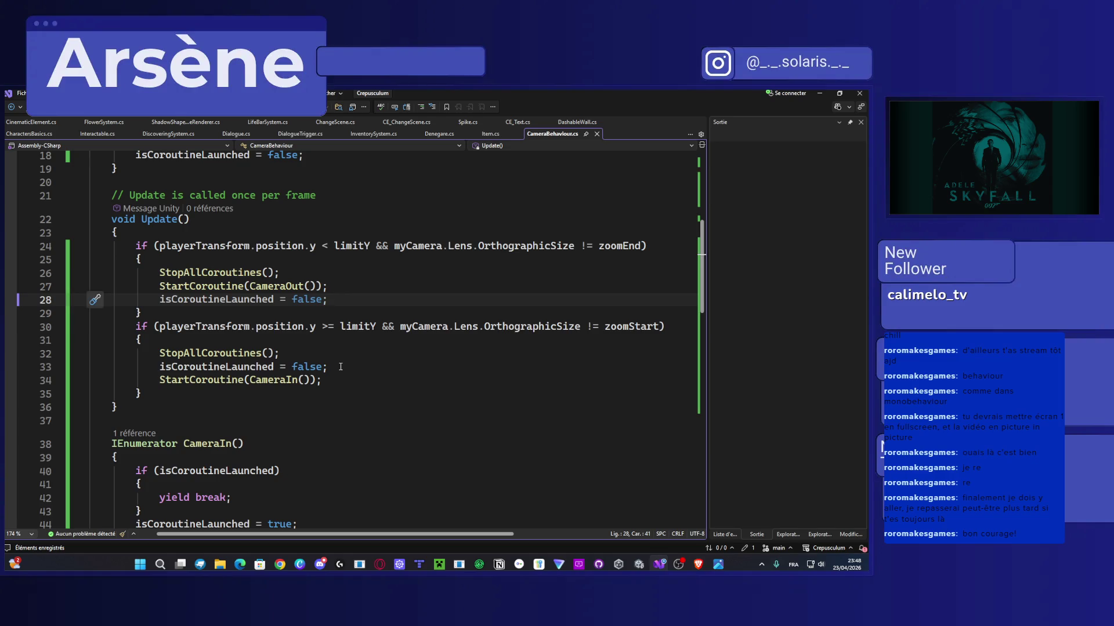
Step: Move the CameraIn block's isCoroutineLaunched = false; below its StartCoroutine call and save the script
left_click_drag(328, 367, 159, 367)
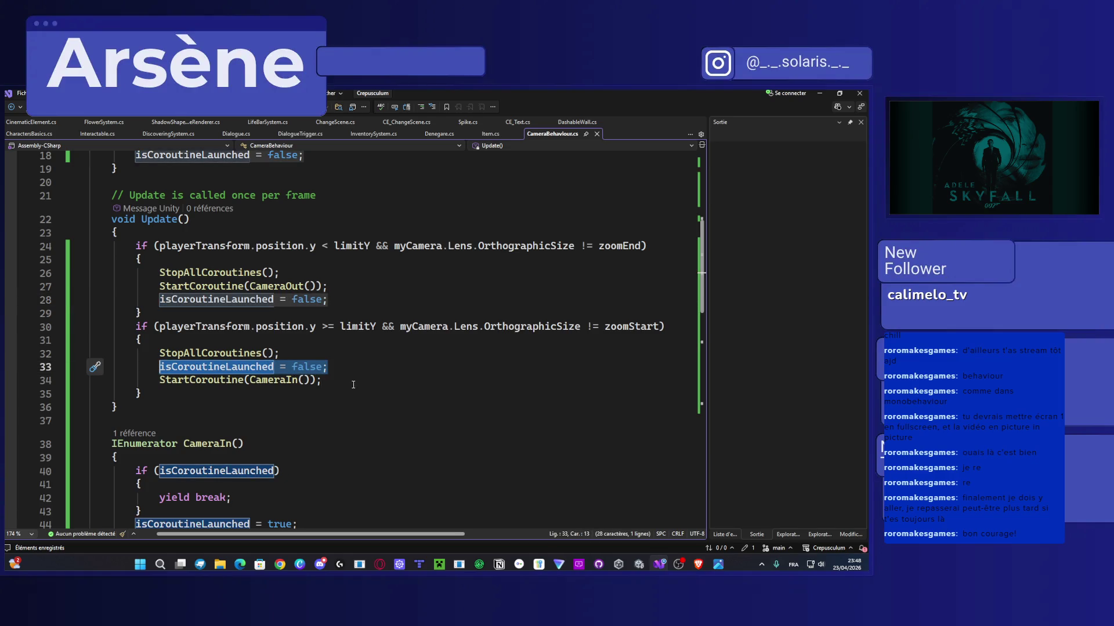
key("ctrl+x")
left_click(325, 383)
key("Return")
key("ctrl+v")
key("ctrl+s")
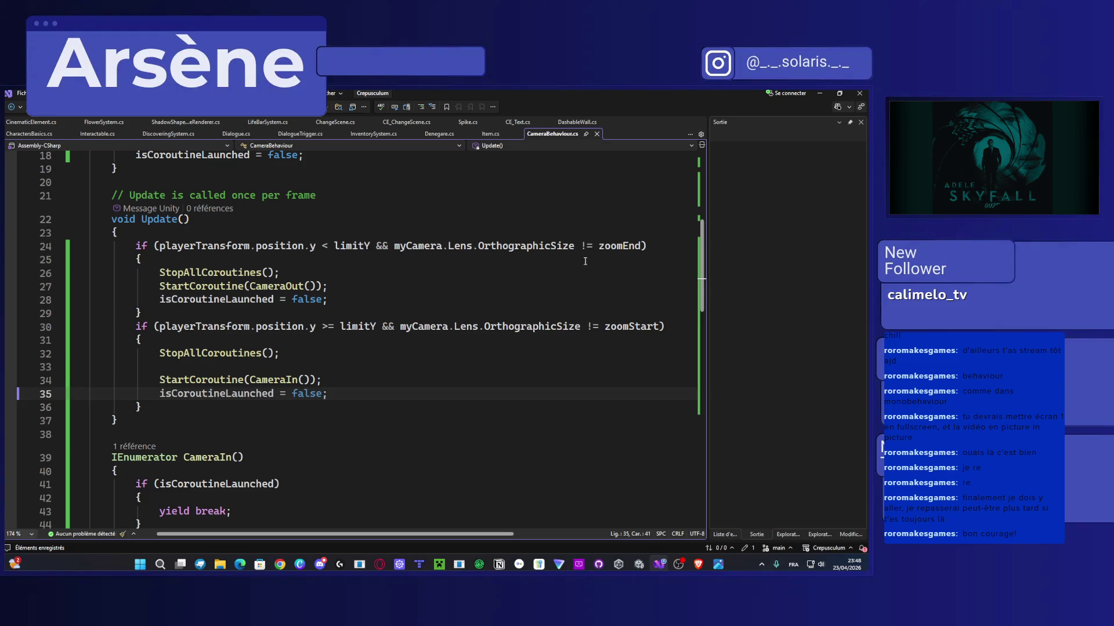
left_click(819, 93)
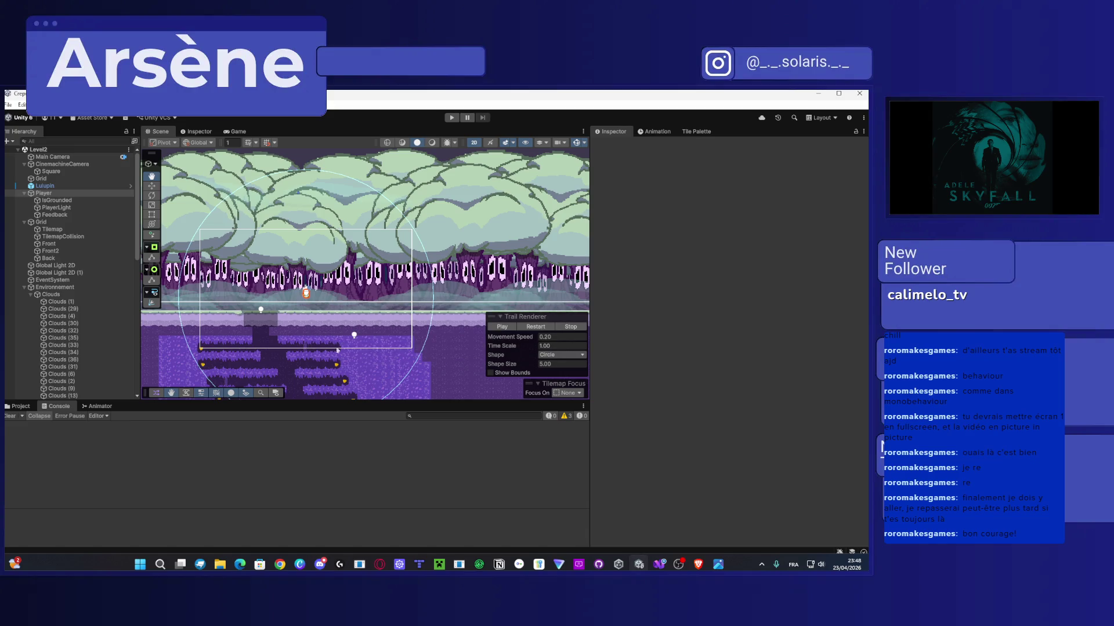
Step: Play the level, walk left into the pit, double-jump back up, then move right with a jump
key("ctrl+p")
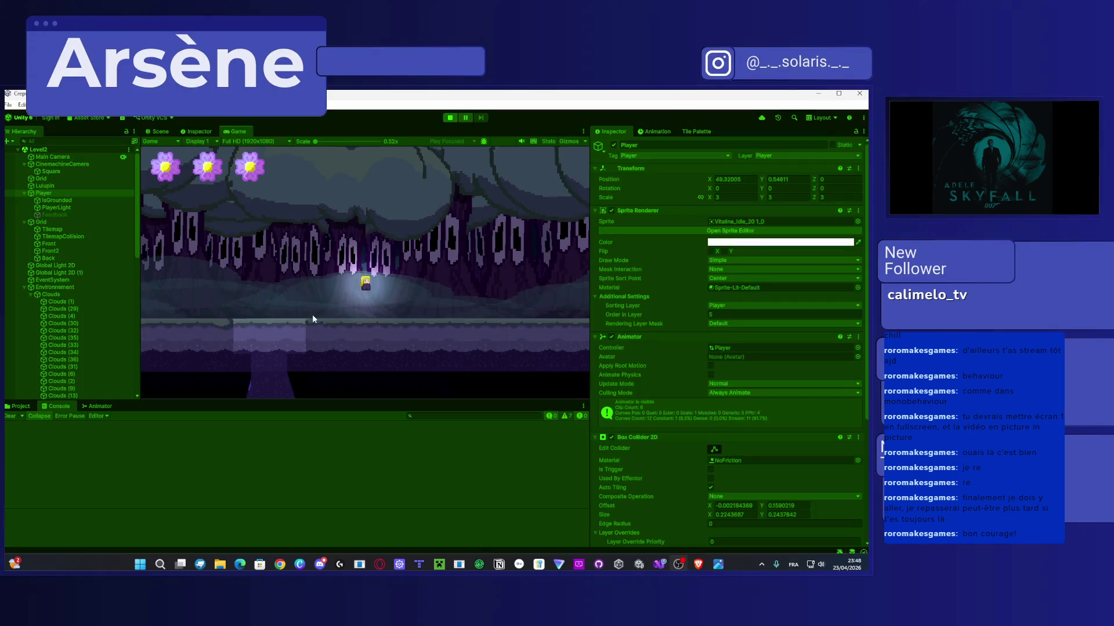
key("Left")
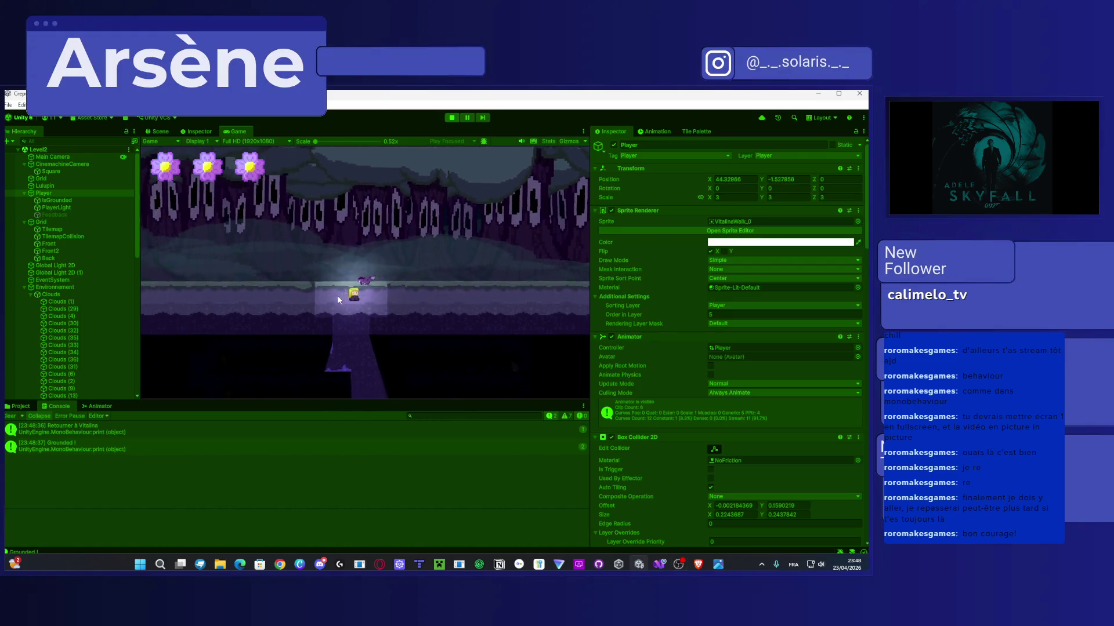
key("space")
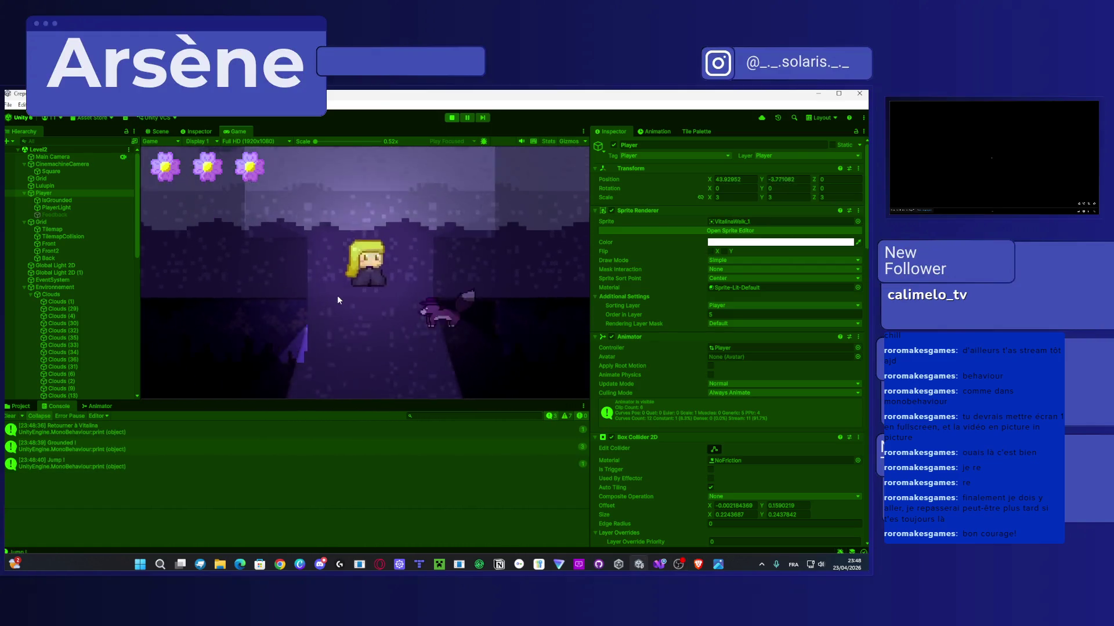
key("space")
key("space")
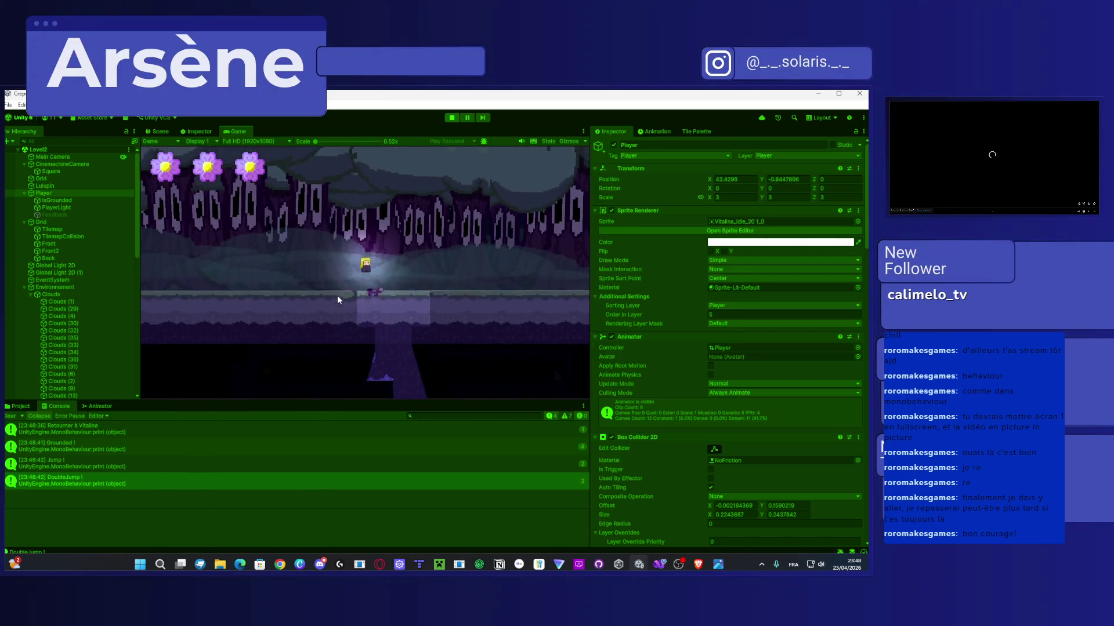
key("Left")
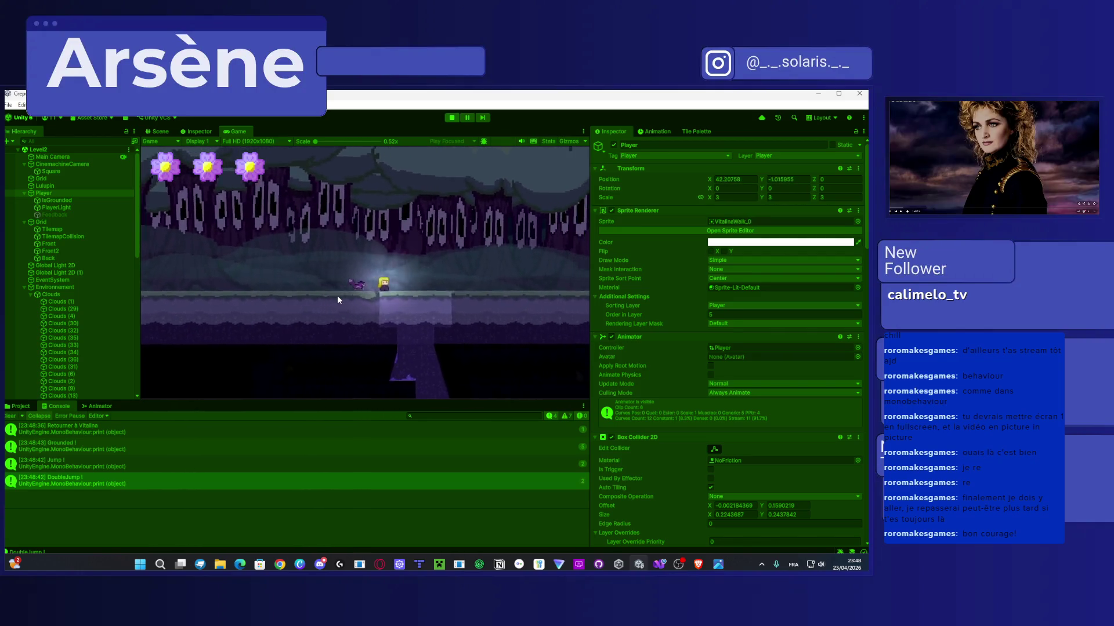
key("Right")
key("space")
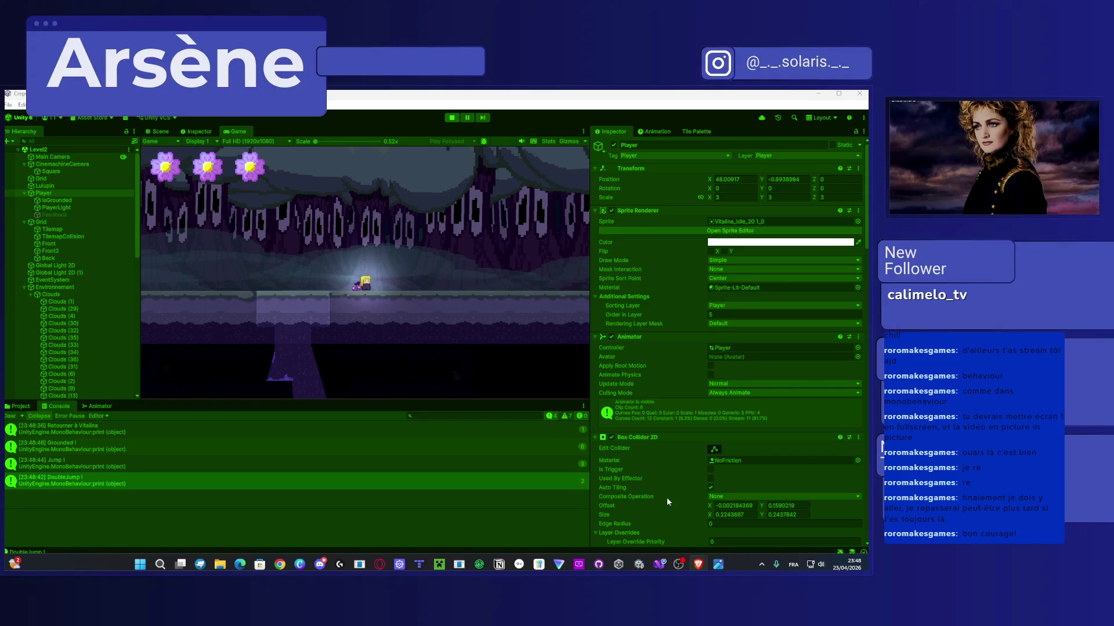
Step: Delete the isCoroutineLaunched = false; and StopAllCoroutines(); lines from the CameraIn block
left_click(659, 564)
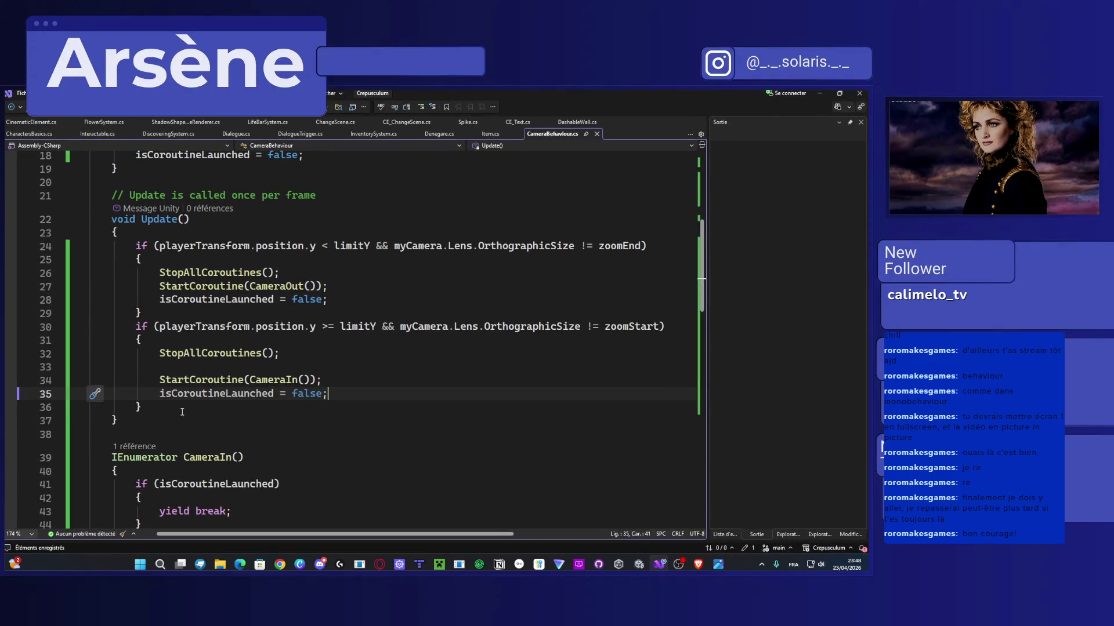
mouse_move(183, 411)
left_mouse_down()
mouse_move(139, 352)
mouse_move(132, 314)
mouse_move(131, 327)
left_mouse_up()
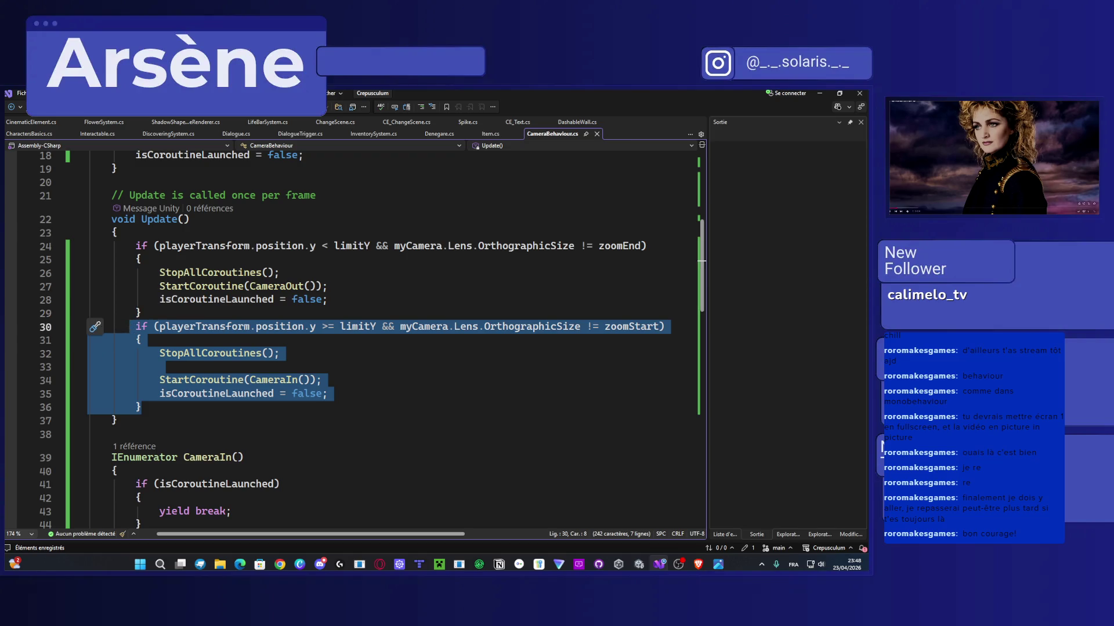
left_click(442, 346)
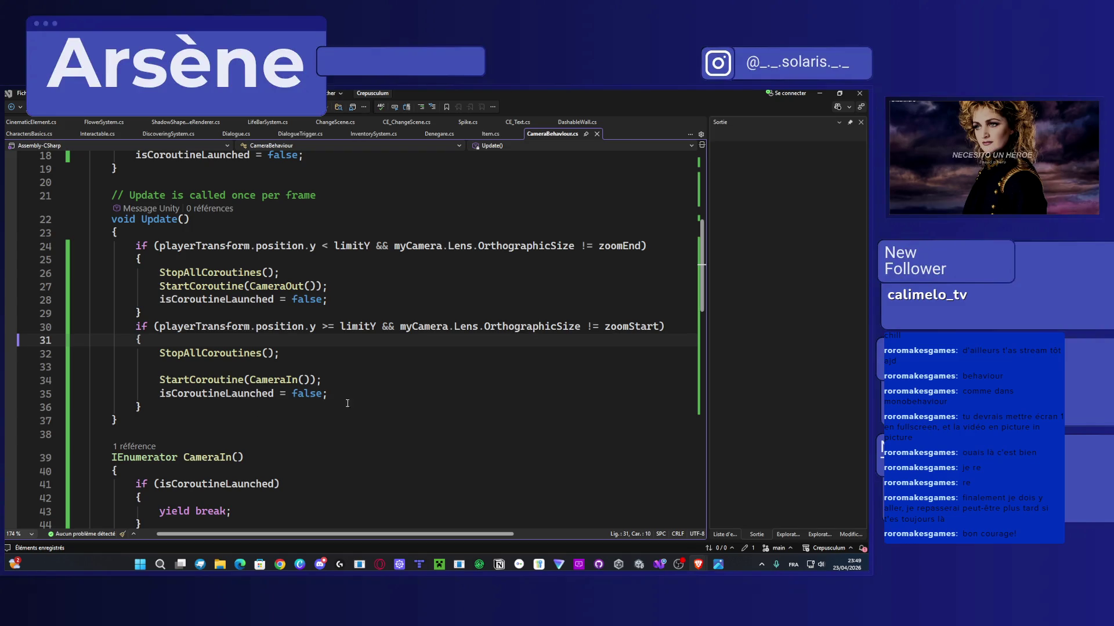
mouse_move(328, 393)
left_mouse_down()
mouse_move(290, 380)
mouse_move(167, 380)
left_mouse_up()
left_click_drag(329, 393, 323, 380)
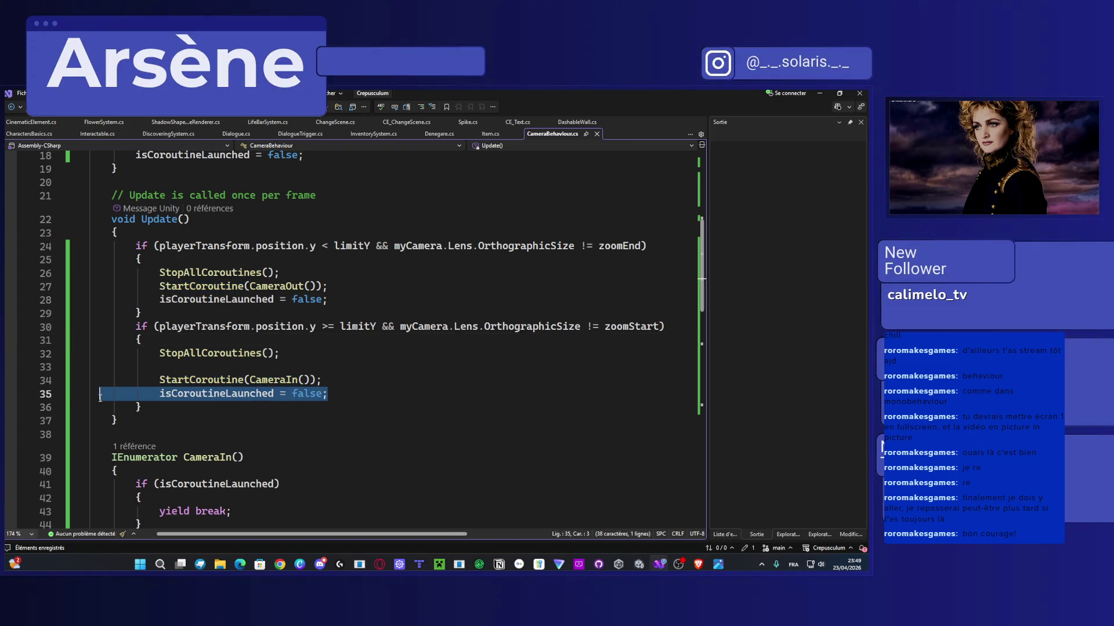
key("BackSpace")
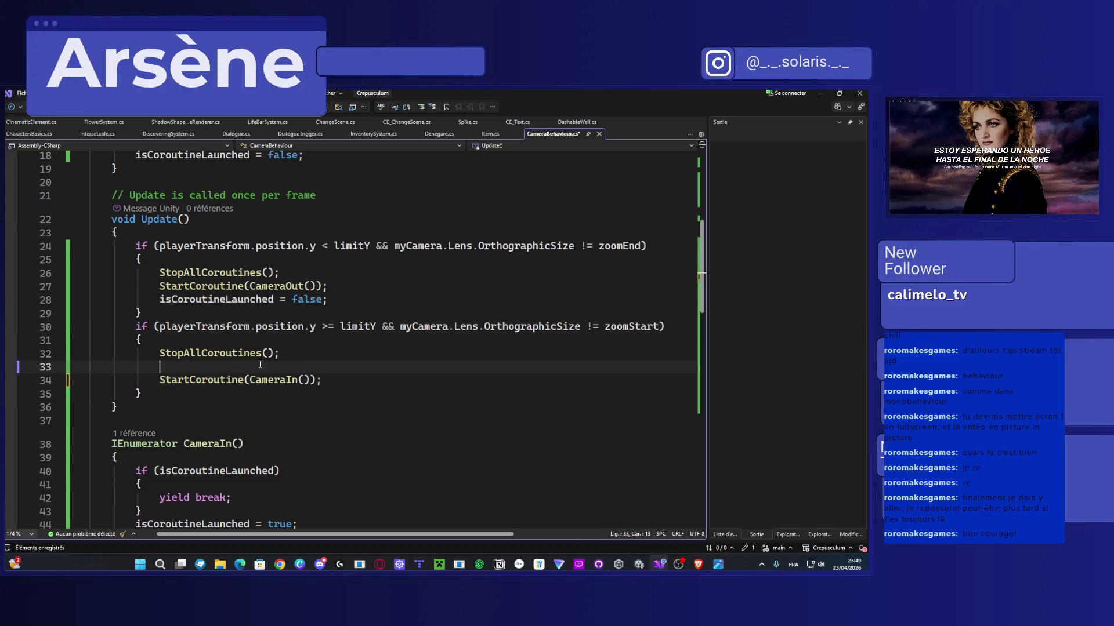
left_click_drag(88, 353, 89, 366)
key("BackSpace")
Step: Remove the same reset and StopAllCoroutines() lines from the CameraOut block and save
key("BackSpace")
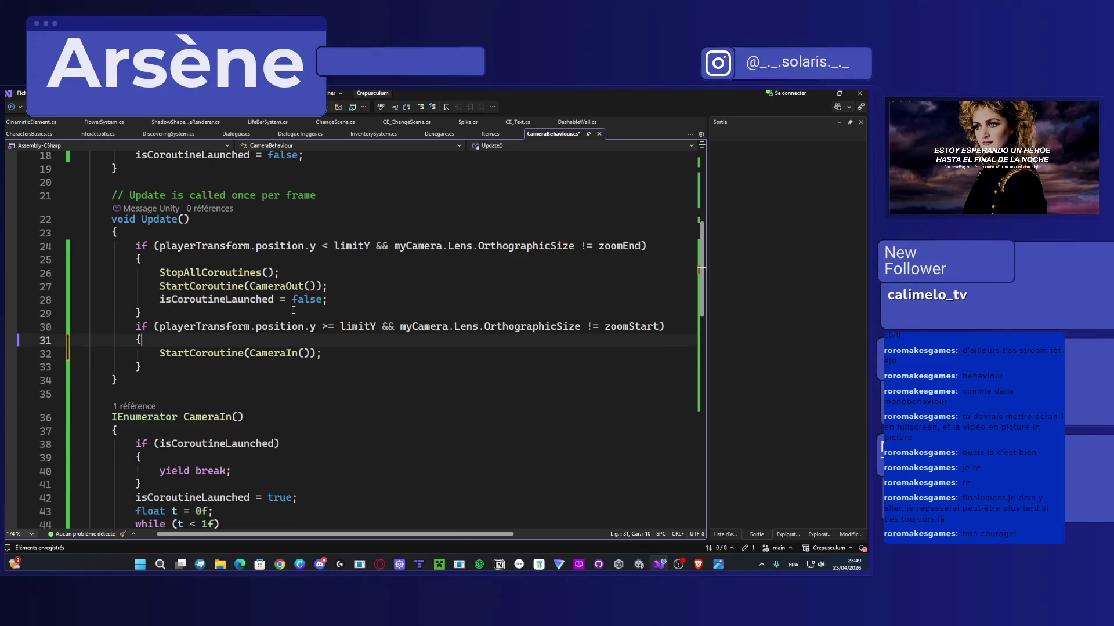
left_click_drag(329, 300, 87, 300)
key("BackSpace")
key("BackSpace")
left_click_drag(306, 273, 87, 272)
key("BackSpace")
key("BackSpace")
key("ctrl+s")
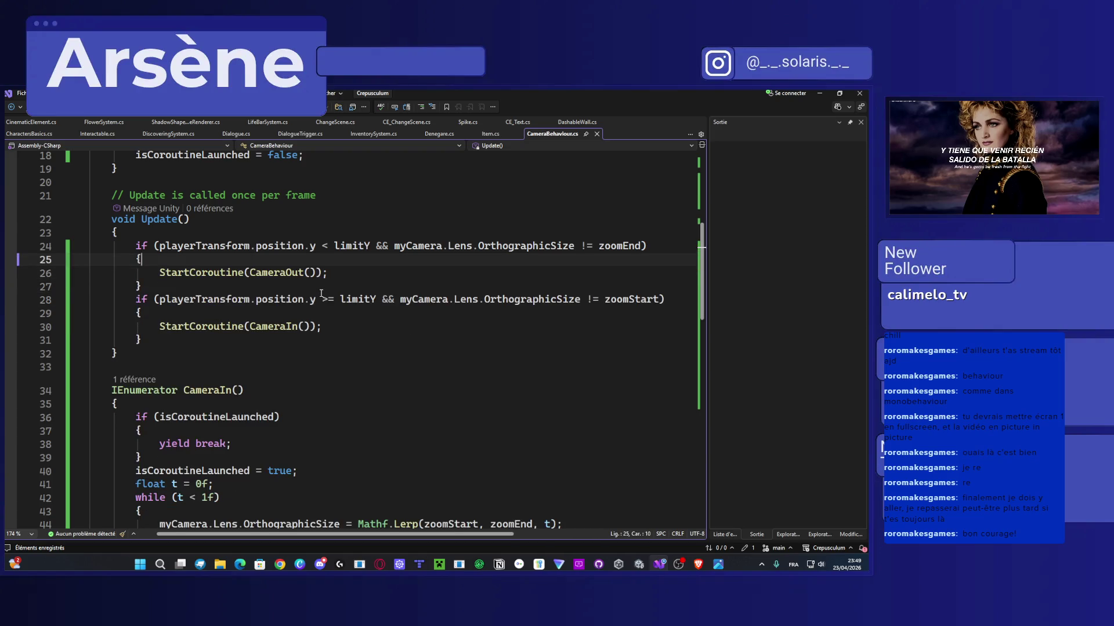
key("Return")
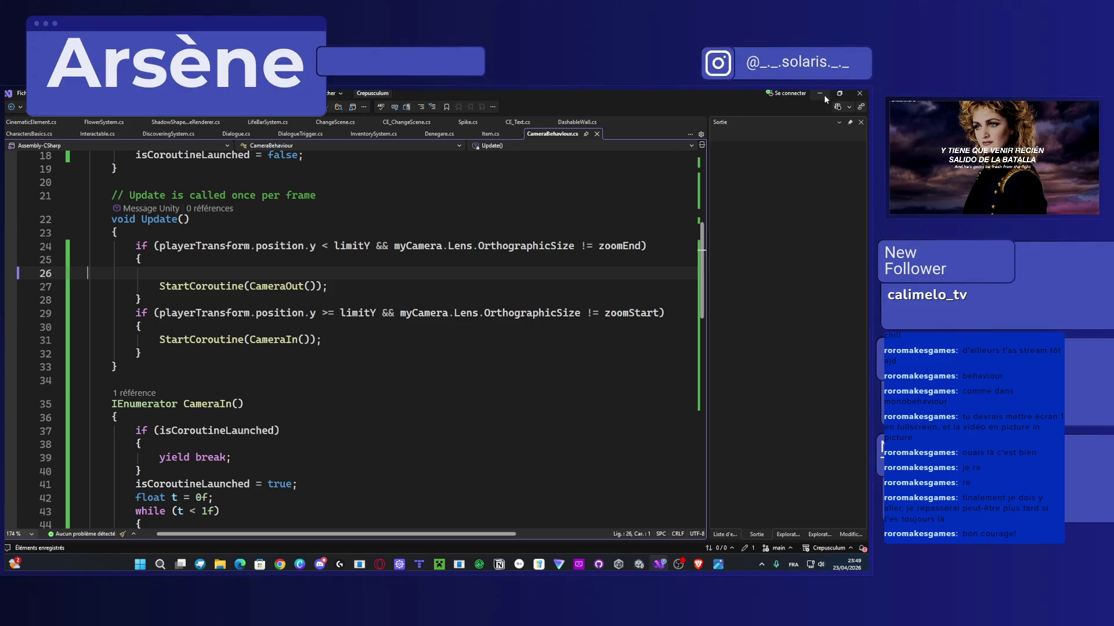
left_click(822, 95)
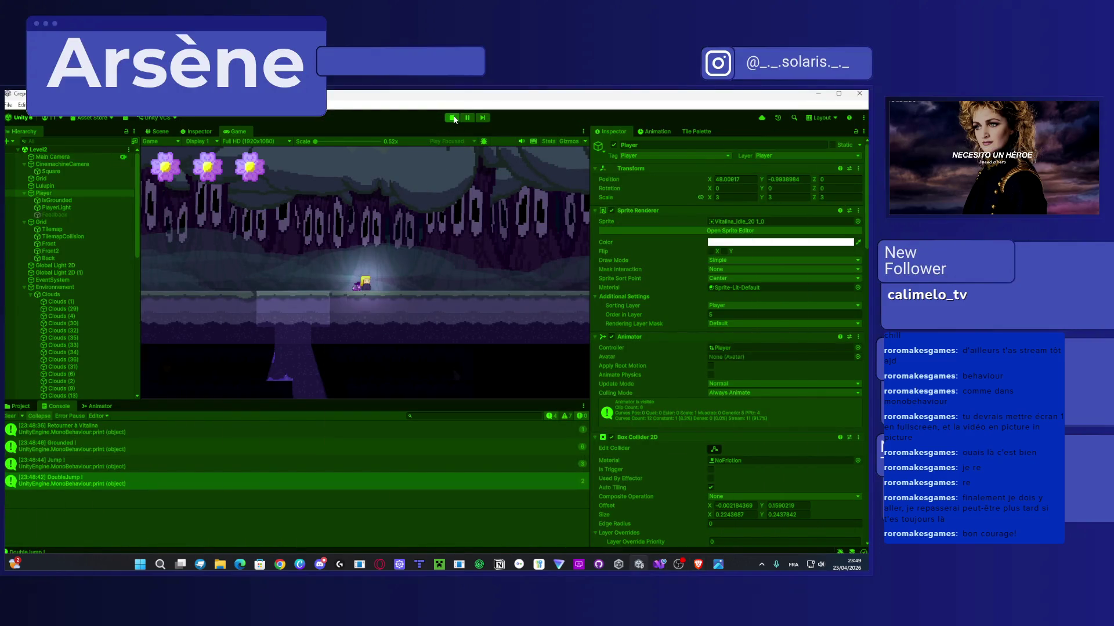
Step: Restart Play mode with the updated script, walk the player left down the pit, and stop
left_click(453, 118)
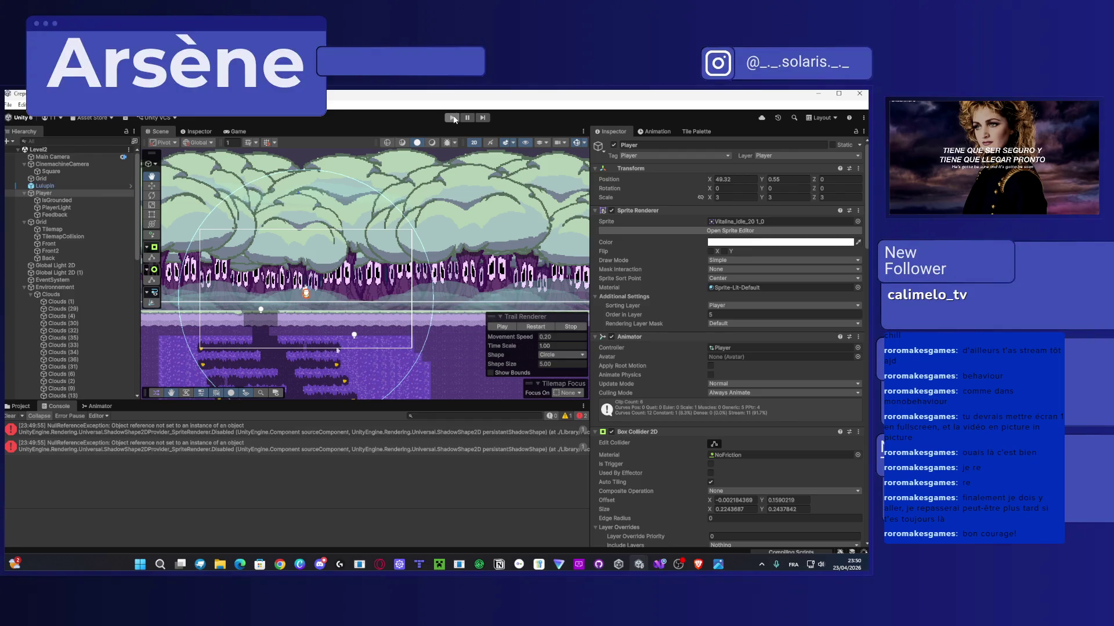
left_click(453, 118)
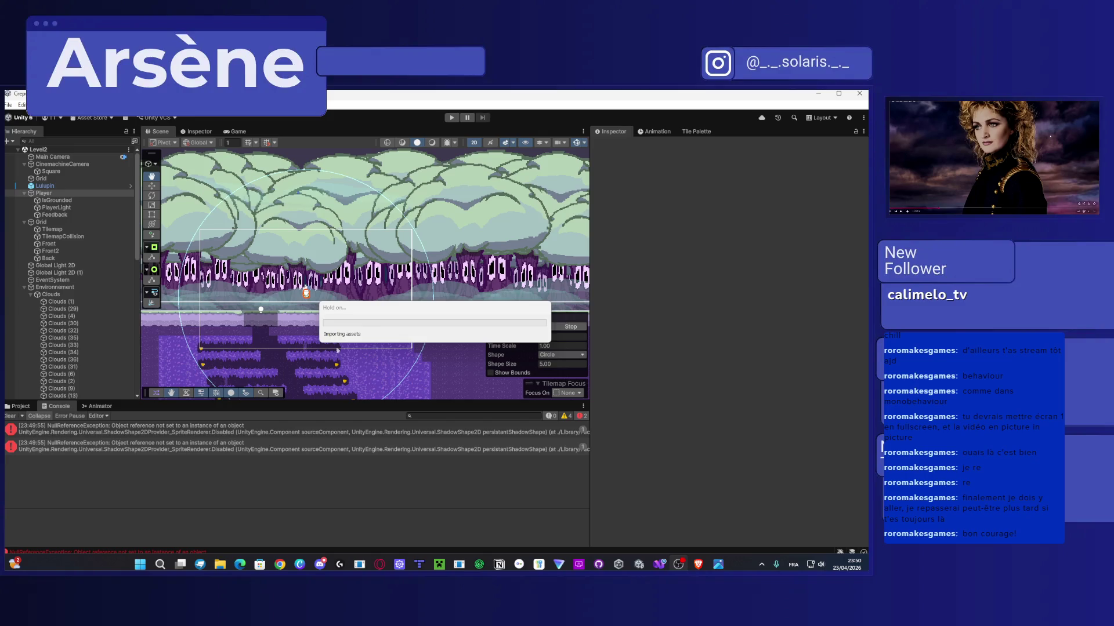
left_click(448, 117)
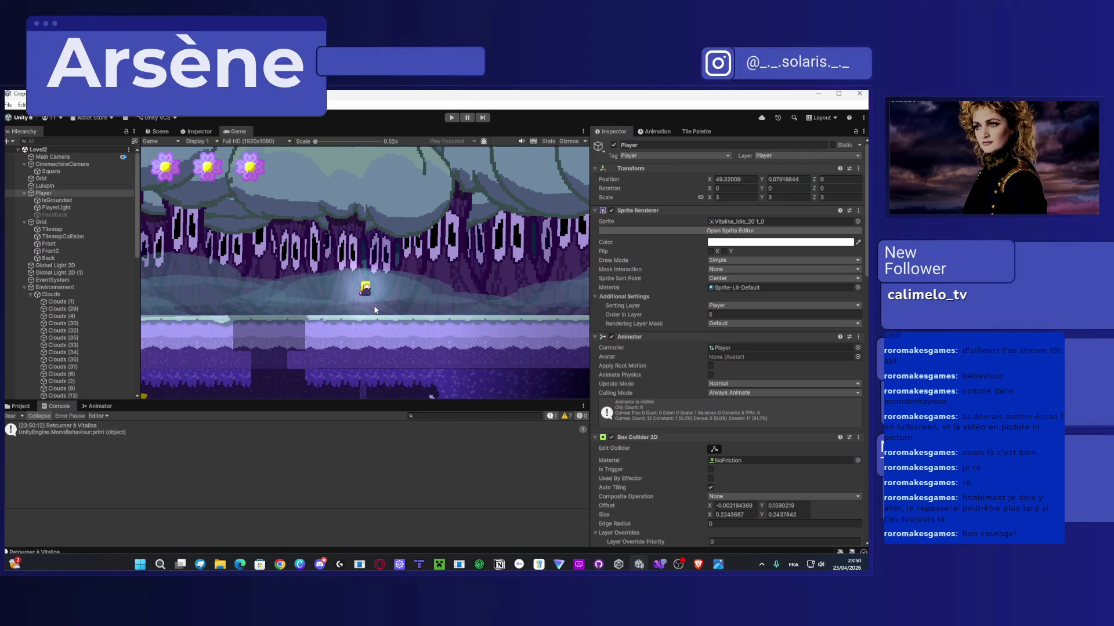
left_click(452, 117)
left_click(451, 117)
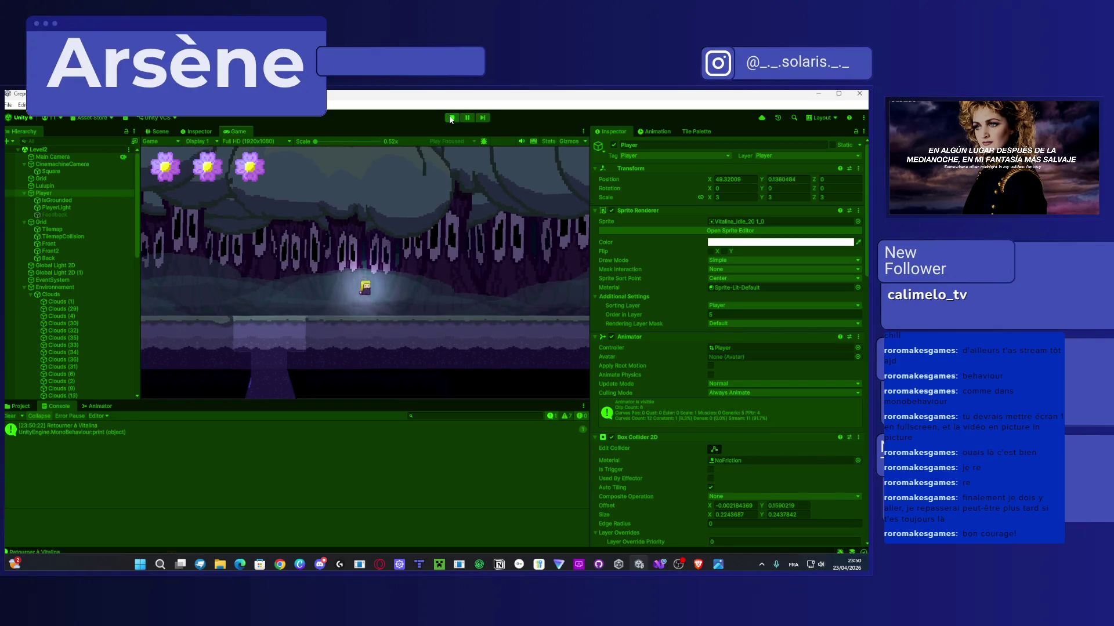
key("Left")
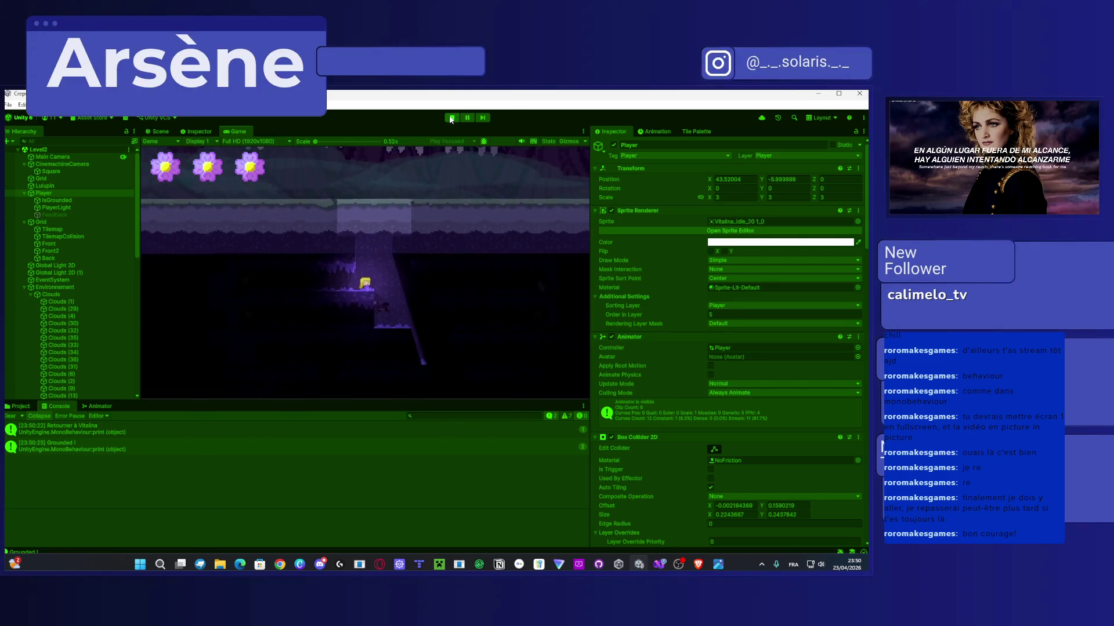
left_click(451, 118)
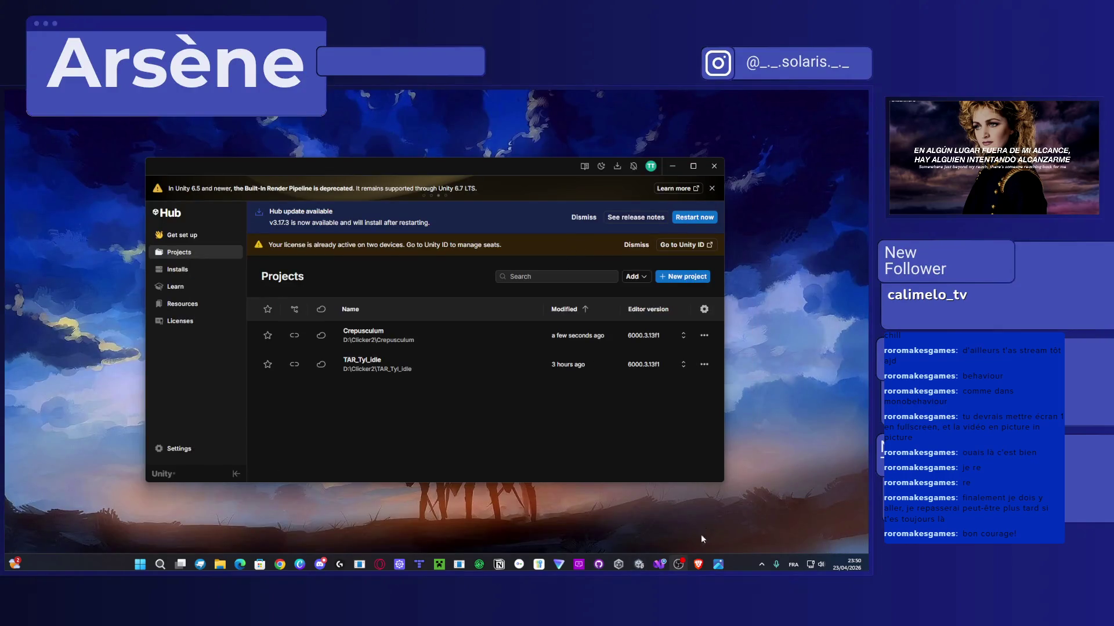
Step: Change line 27 to StartCoroutine(CameraIn()) and line 31 to StartCoroutine(CameraOut())
left_click(662, 565)
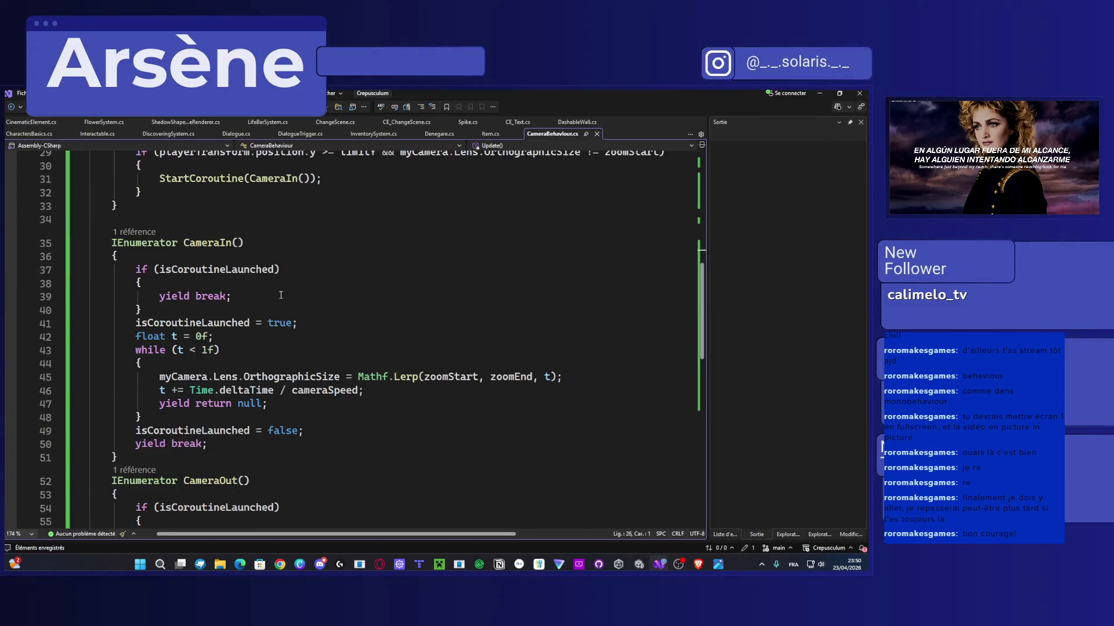
scroll(297, 301, "up", 4)
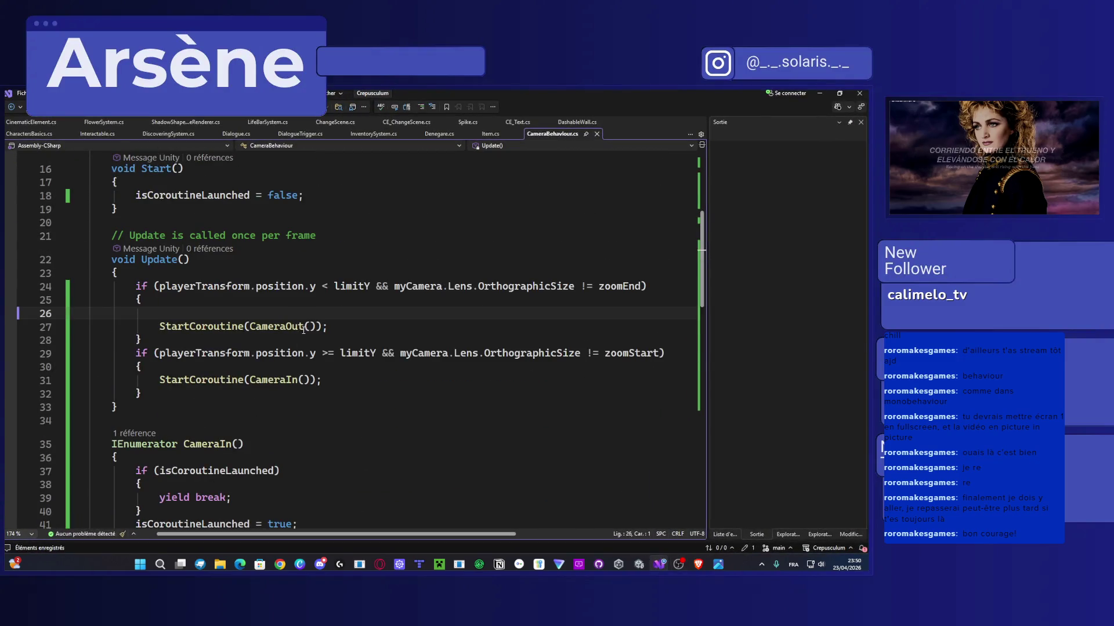
key("Down")
key("ctrl+Right")
key("ctrl+Right")
key("ctrl+Right")
key("BackSpace")
key("BackSpace")
key("BackSpace")
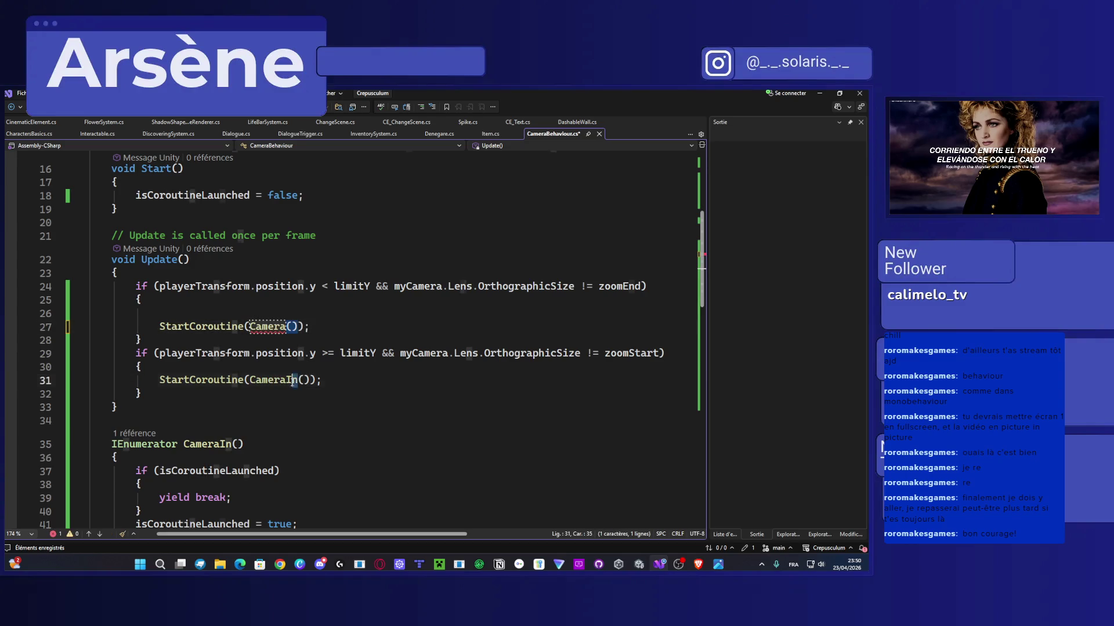
left_click(298, 380)
key("BackSpace")
key("BackSpace")
type("Out")
left_click(284, 328)
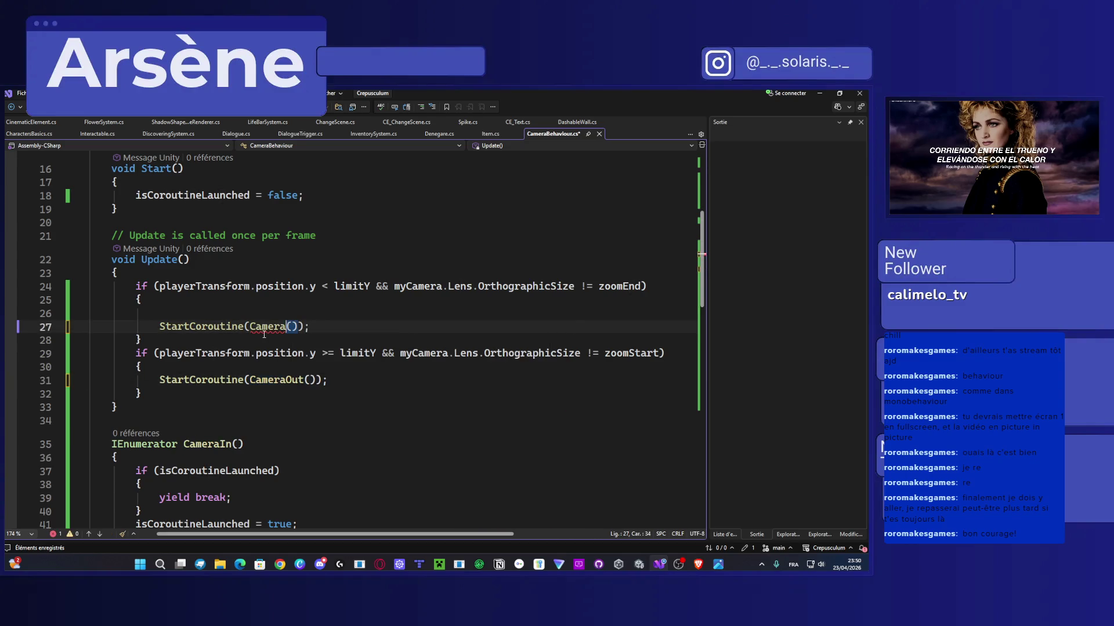
type("In")
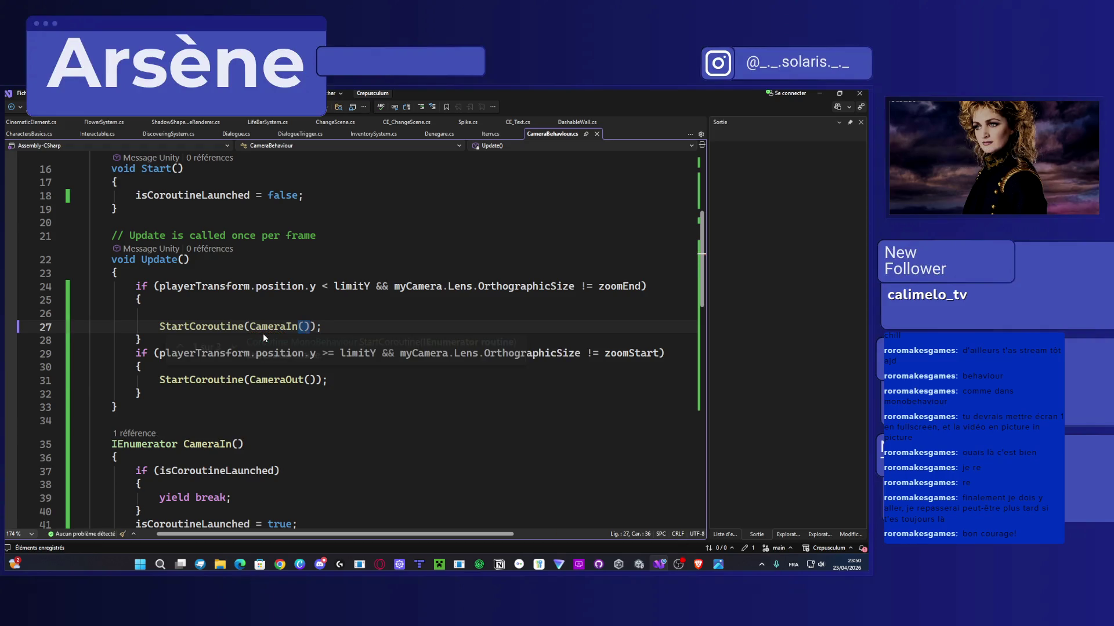
left_click(819, 93)
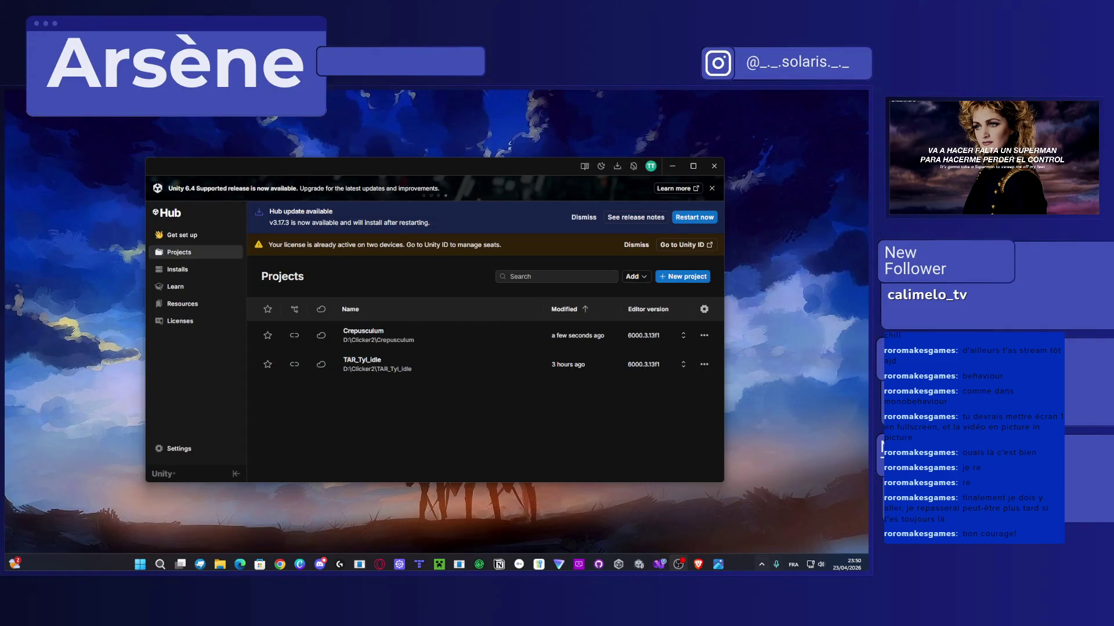
Step: In Unity, play the level, walk the player left into the pit, stop, and reopen the script
mouse_move(655, 568)
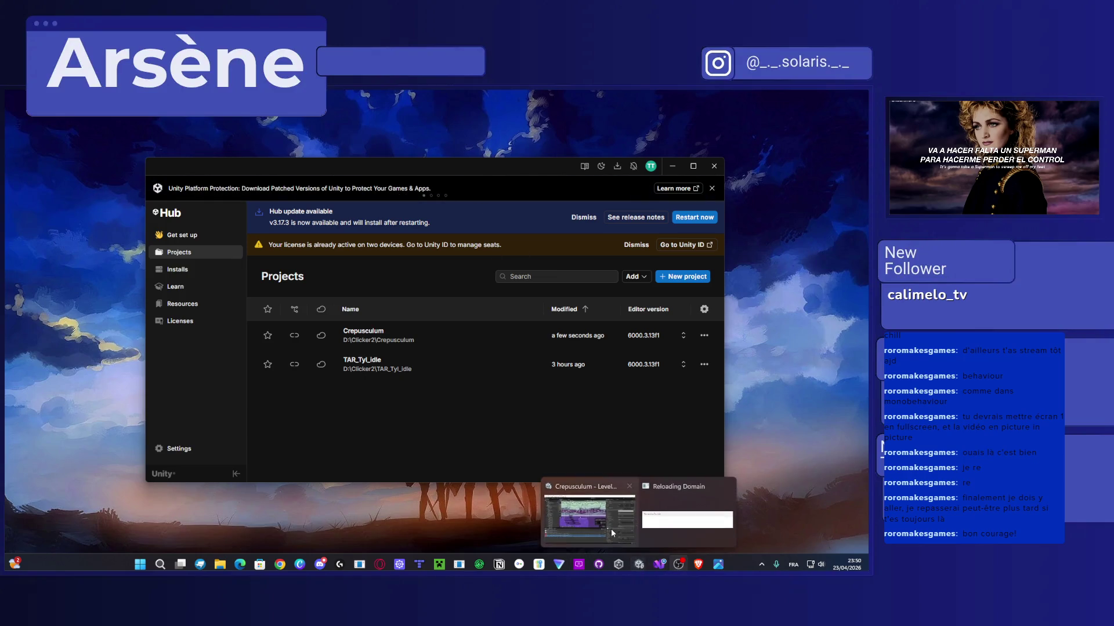
mouse_move(613, 537)
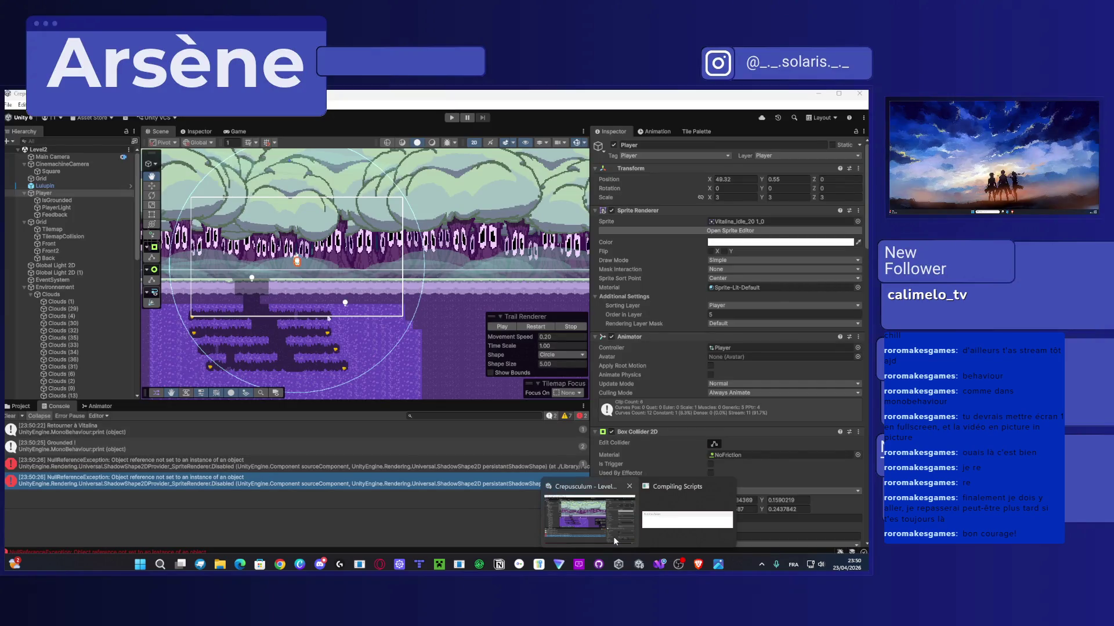
left_click(614, 537)
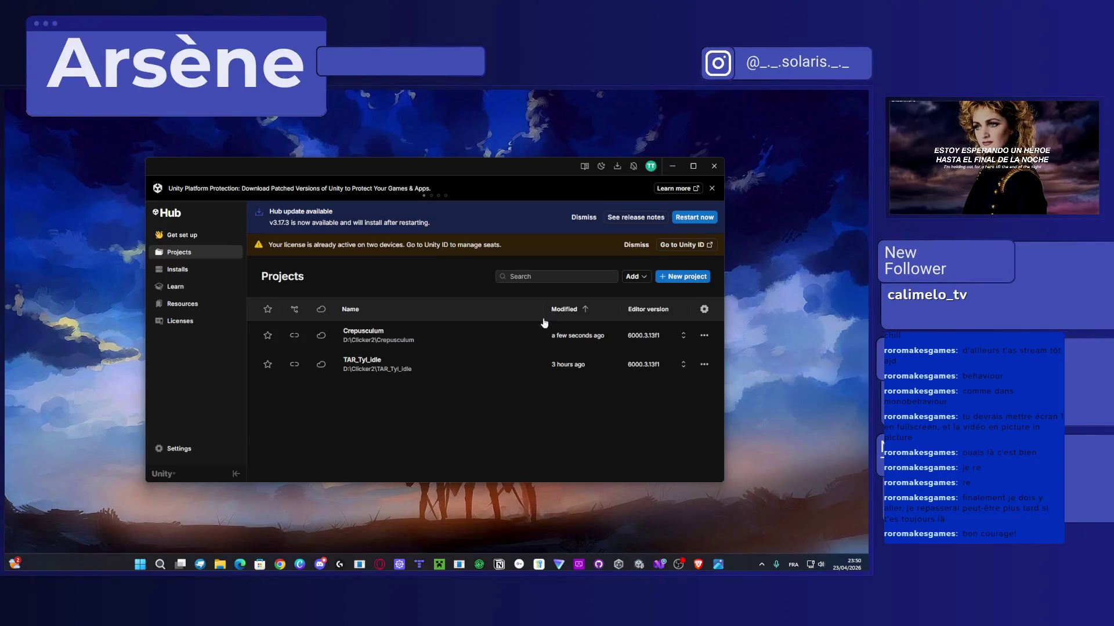
mouse_move(639, 563)
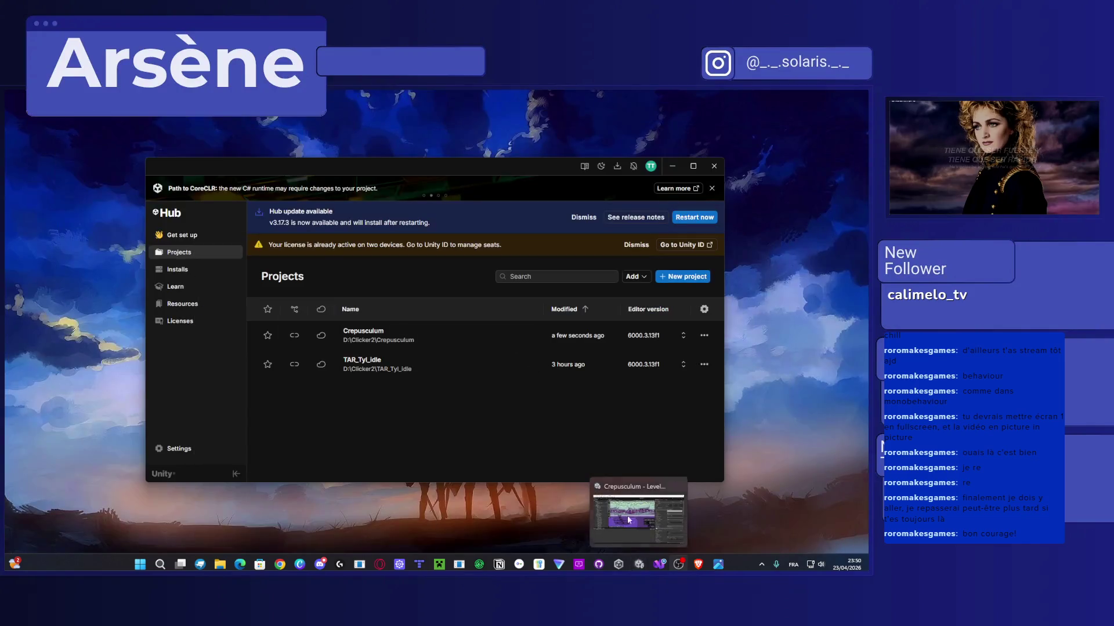
left_click(630, 520)
left_click(452, 117)
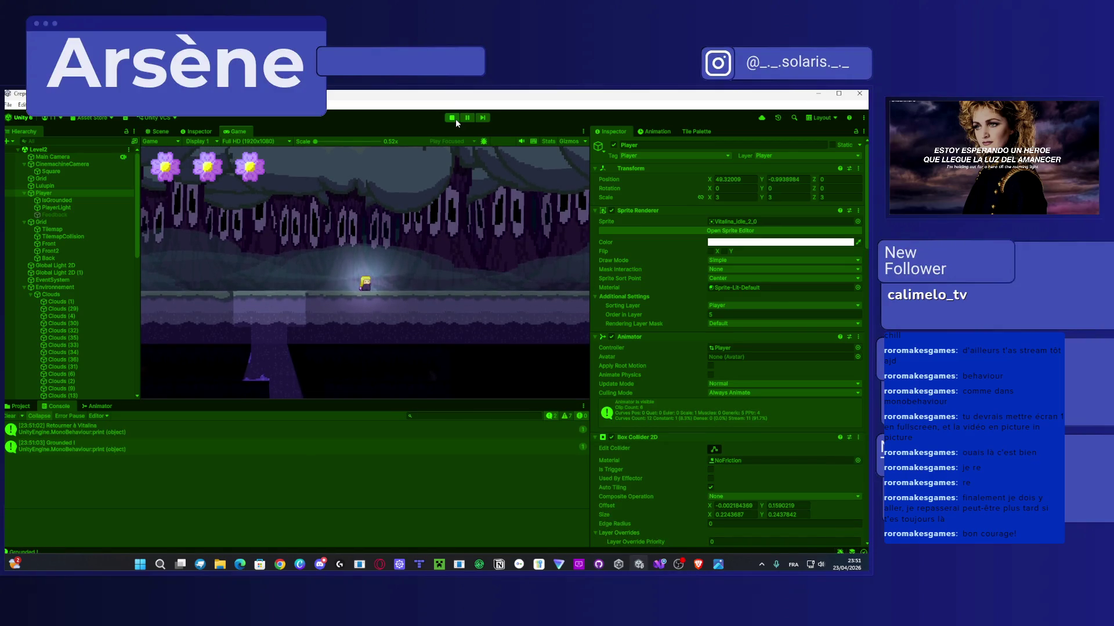
key("Left")
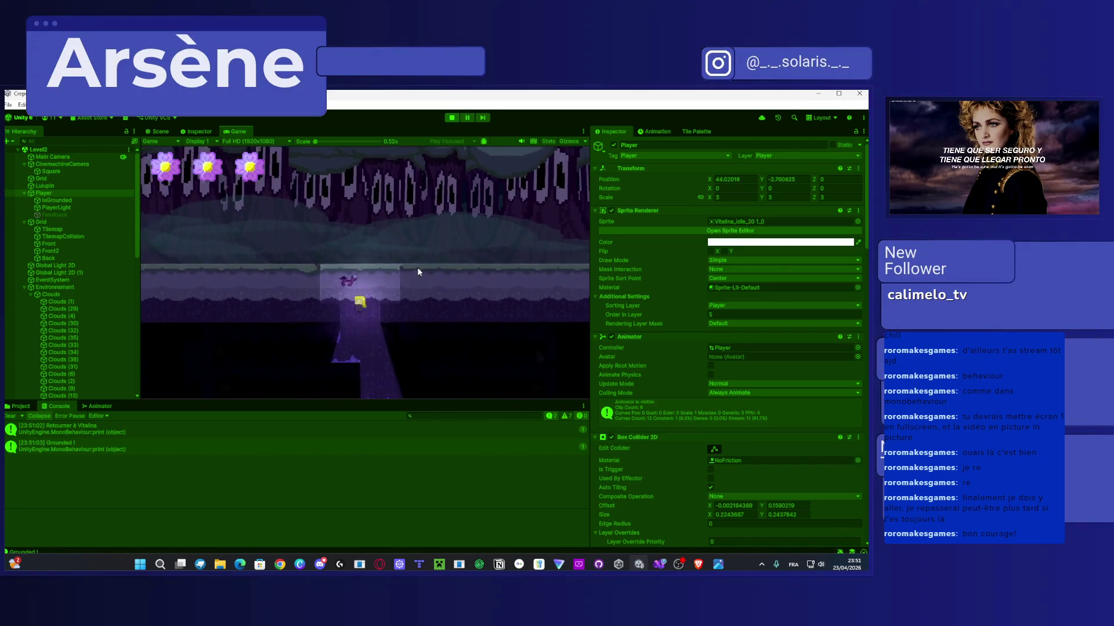
key("Left")
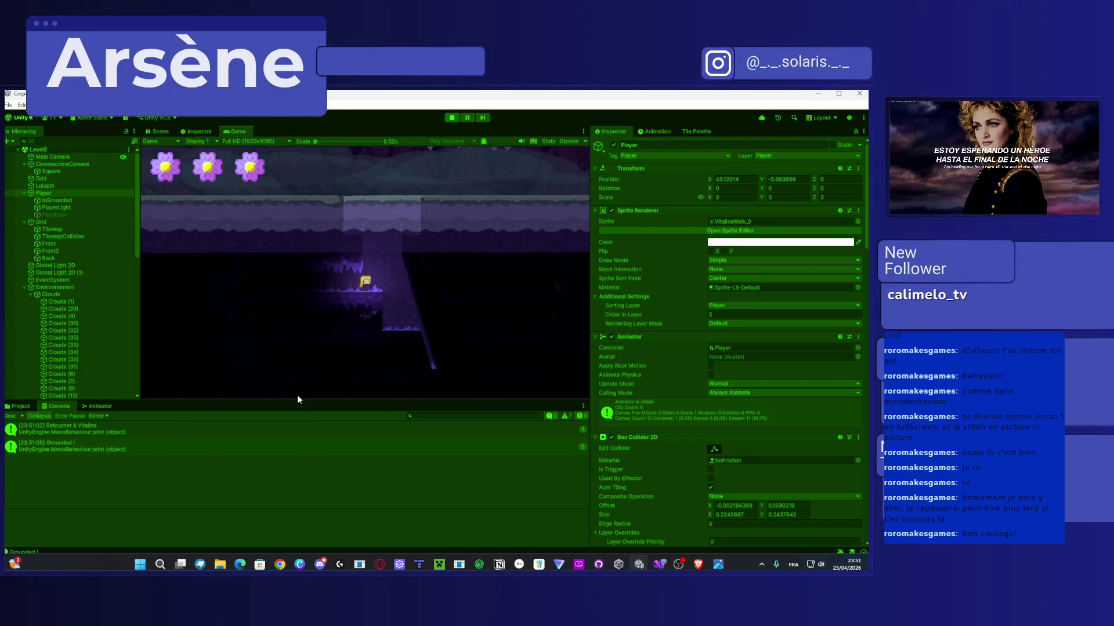
left_click(452, 118)
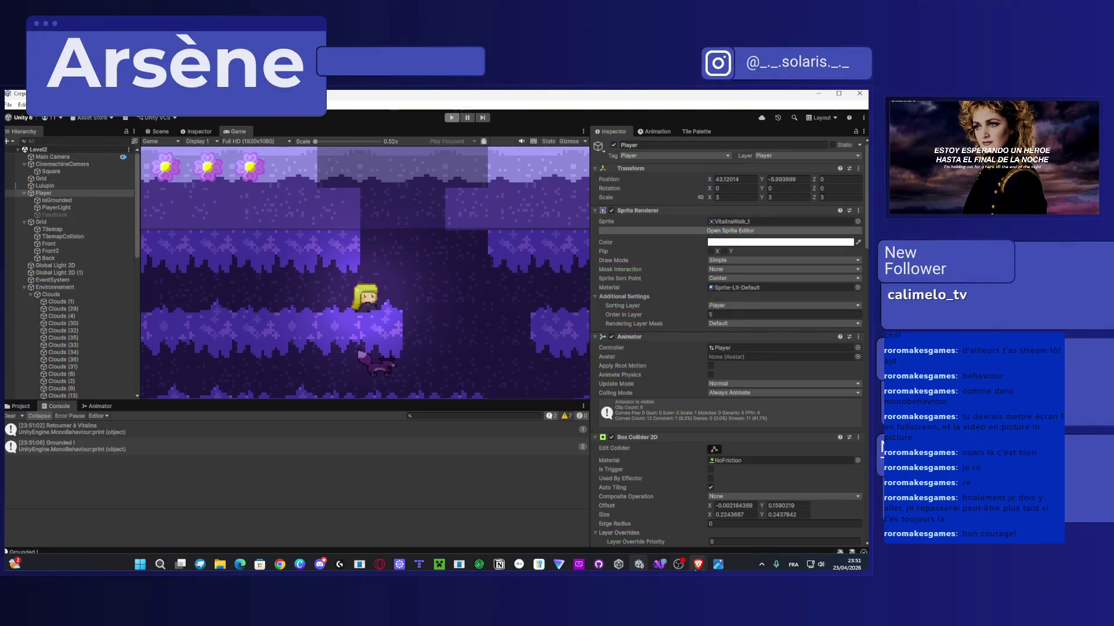
left_click(659, 564)
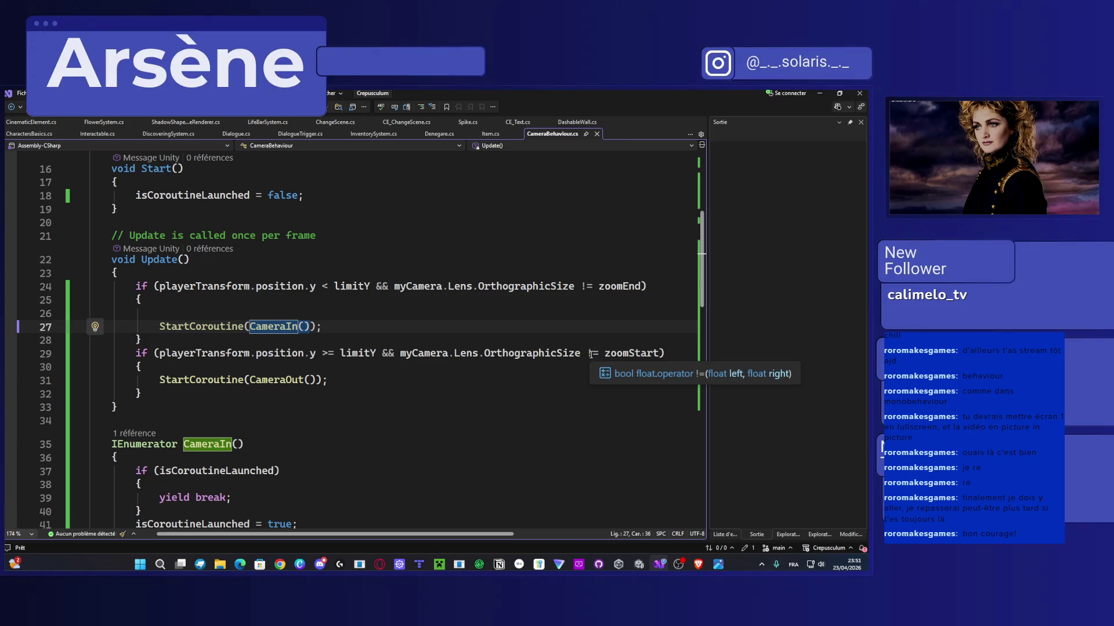
Step: Add StopAllCoroutines() after the isCoroutineLaunched reset in CameraIn and save
left_click_drag(587, 353, 658, 357)
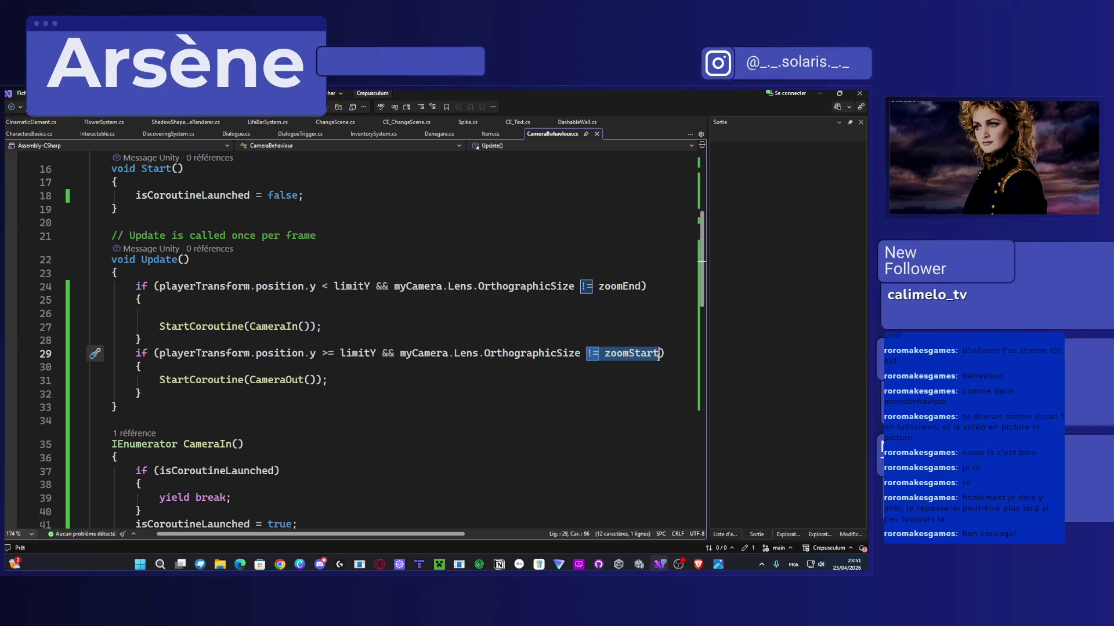
double_click(630, 354)
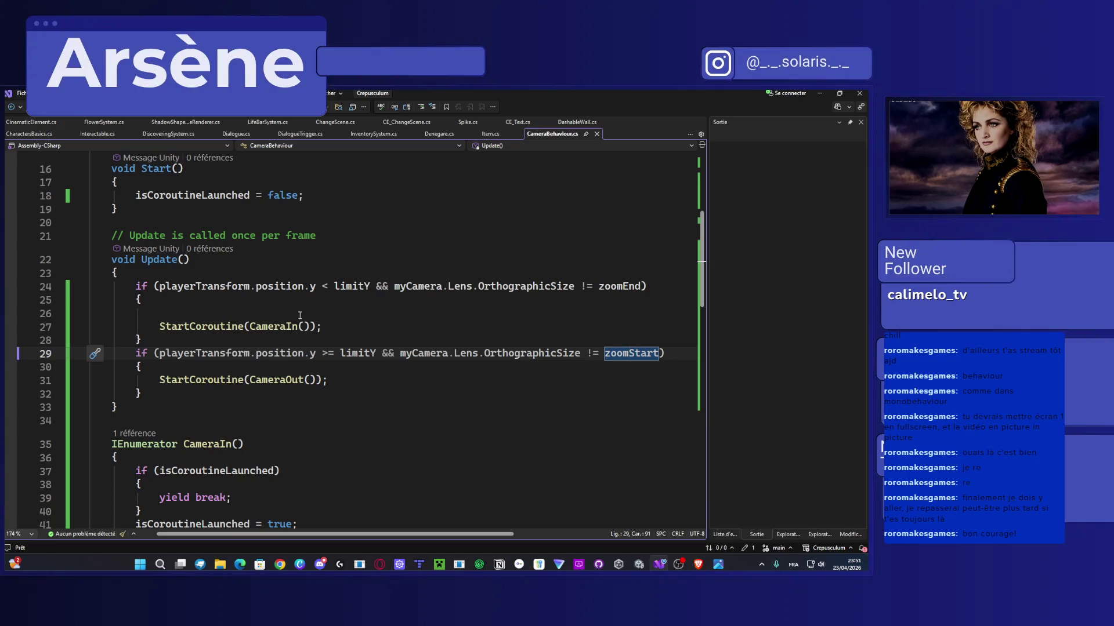
mouse_move(322, 327)
left_mouse_down()
mouse_move(160, 317)
mouse_move(160, 326)
left_mouse_up()
scroll(296, 469, "down", 5)
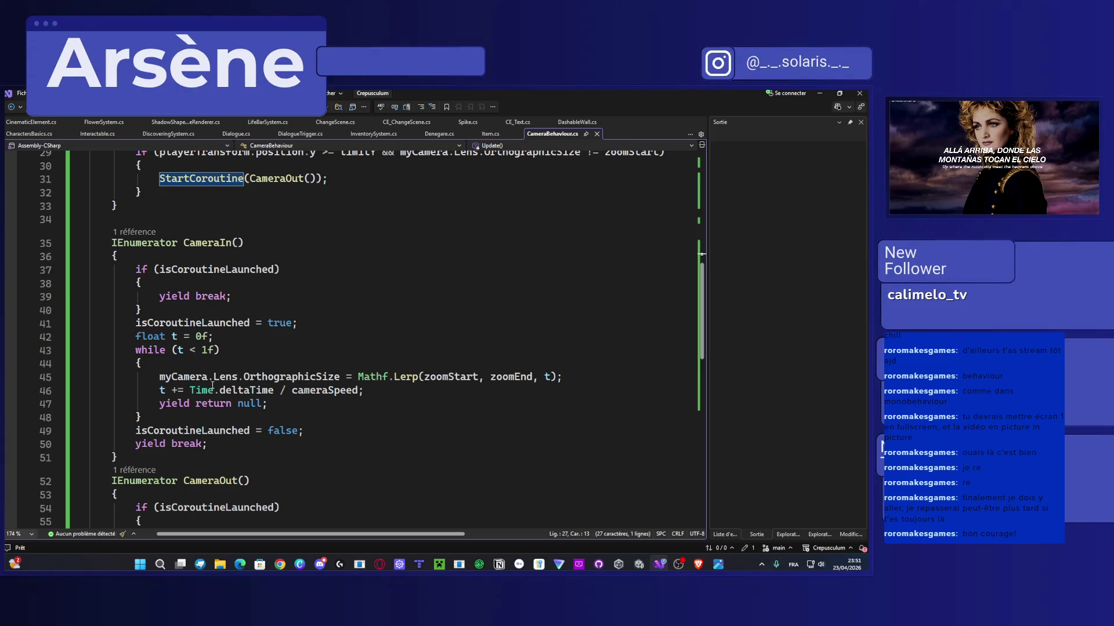
left_click(322, 435)
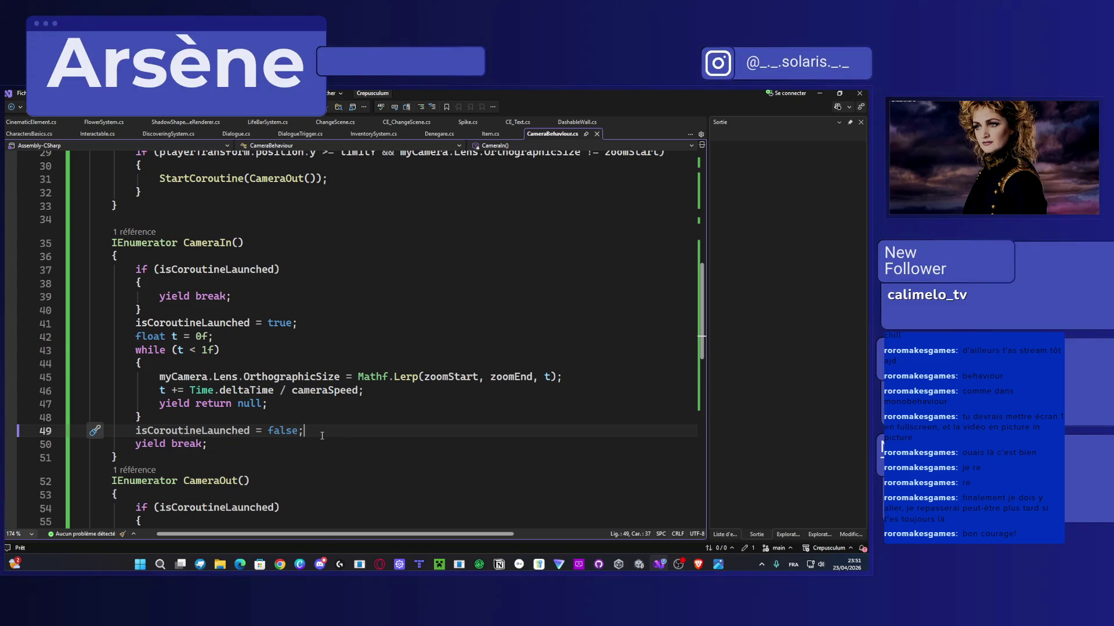
key("Return")
type("Stop")
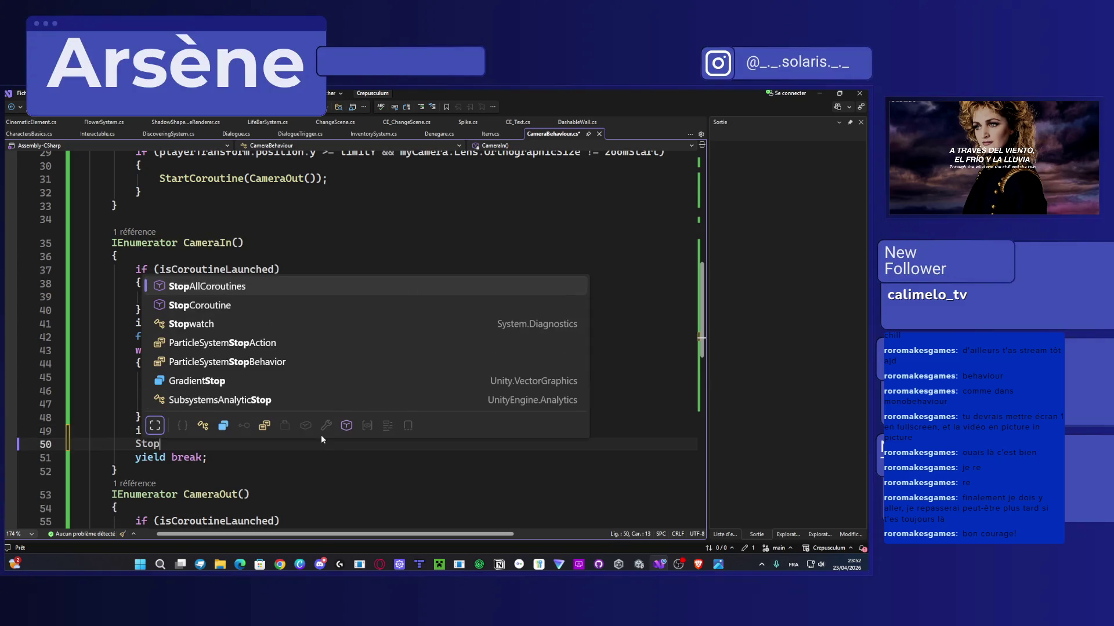
key("Tab")
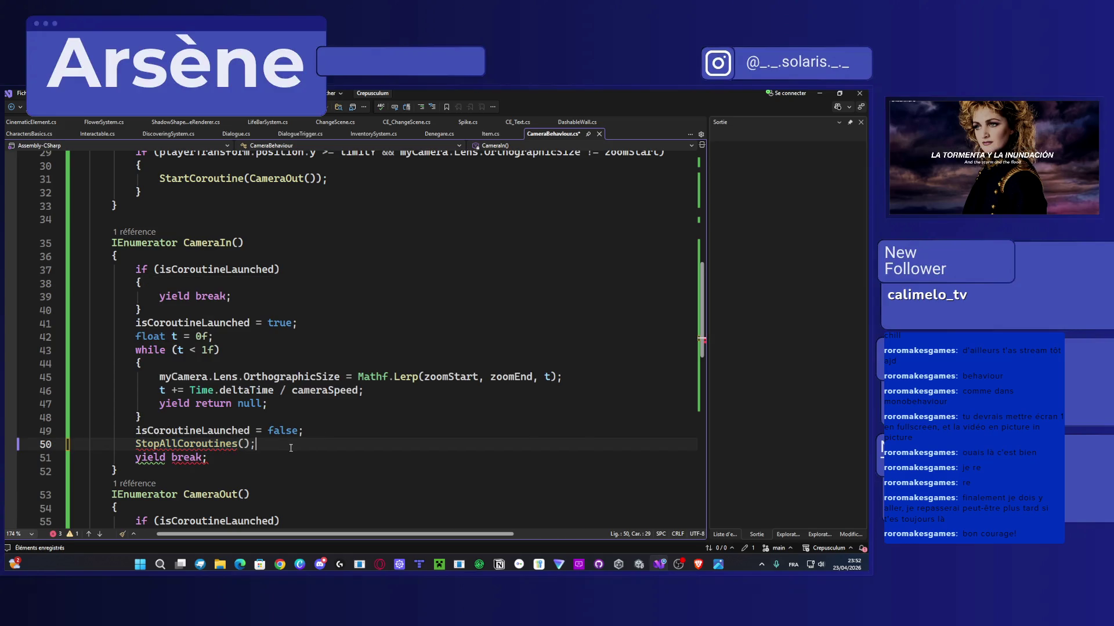
key("ctrl+s")
Step: Paste StopAllCoroutines() after the isCoroutineLaunched reset in CameraOut and save again
left_click_drag(255, 444, 135, 444)
key("ctrl+c")
scroll(239, 445, "down", 5)
left_click(297, 481)
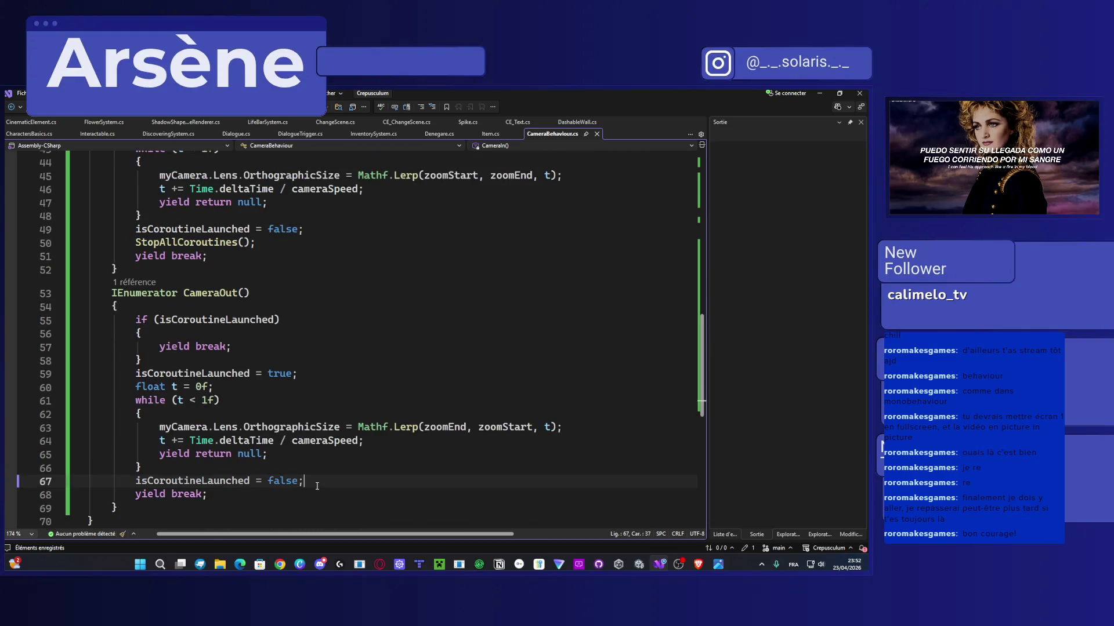
key("Return")
key("ctrl+v")
key("ctrl+s")
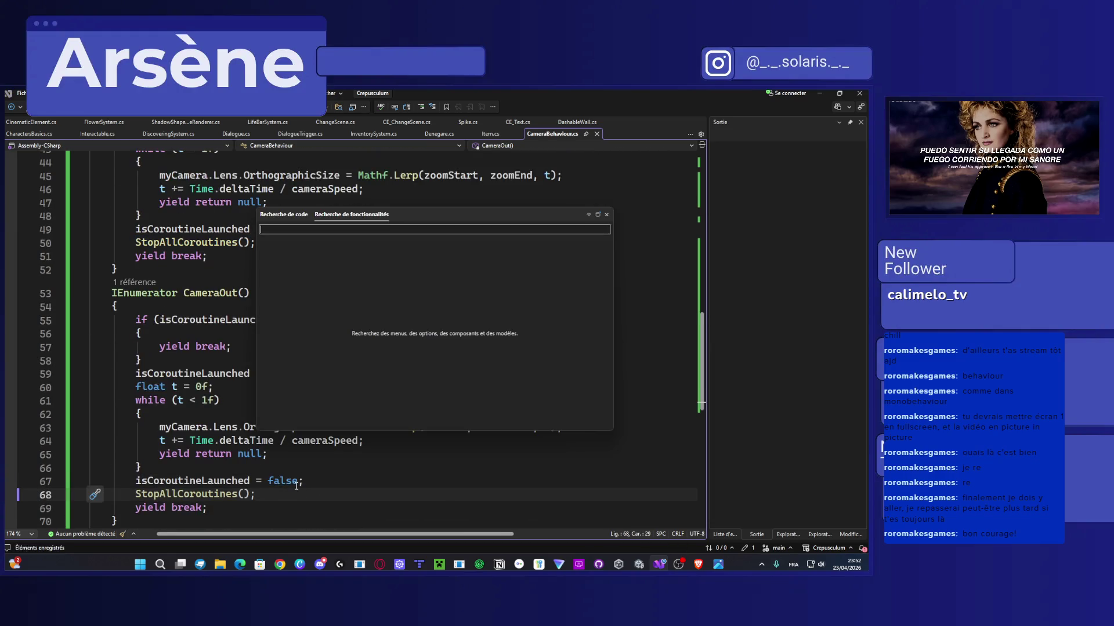
left_click(820, 93)
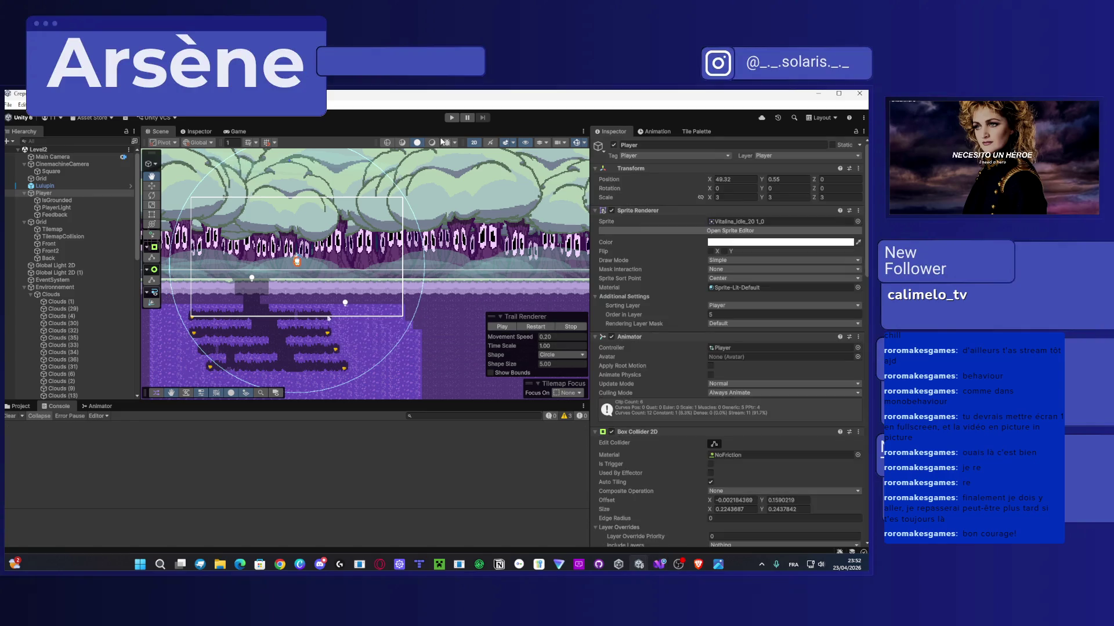
Step: Play the level: walk left, drop to the lower ledge, then jump and double-jump around the ledges
left_click(452, 118)
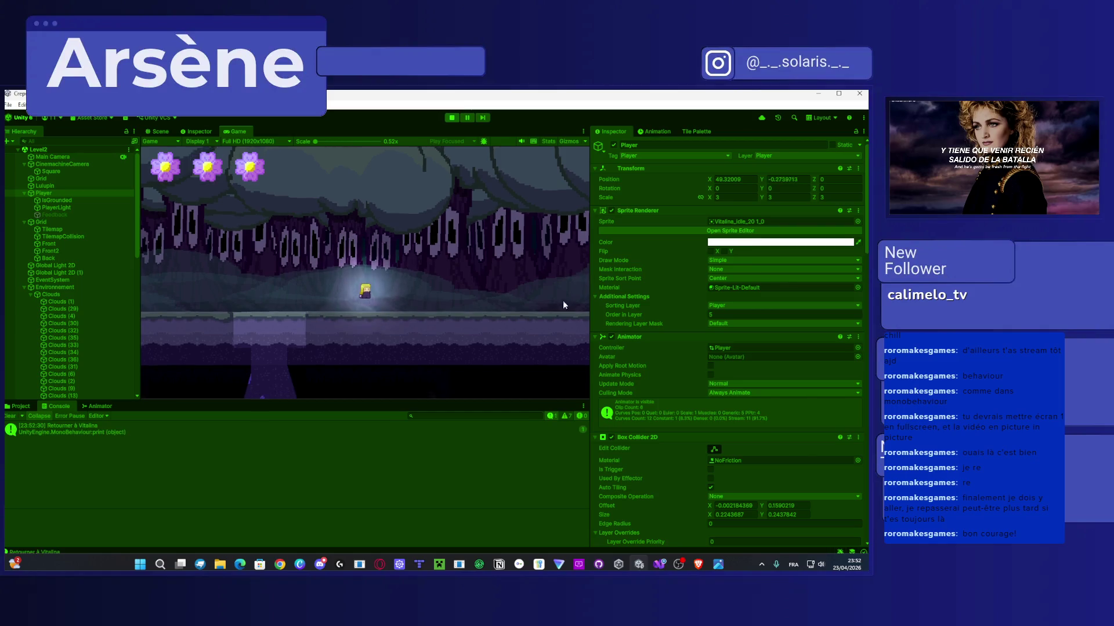
key("Left")
key("Left")
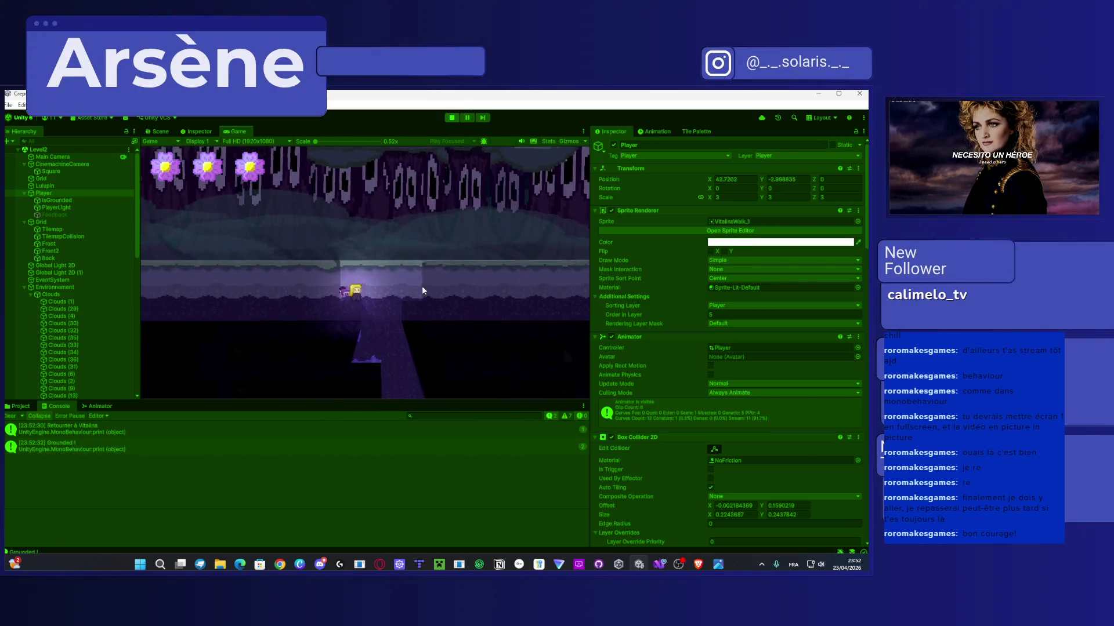
key("Right")
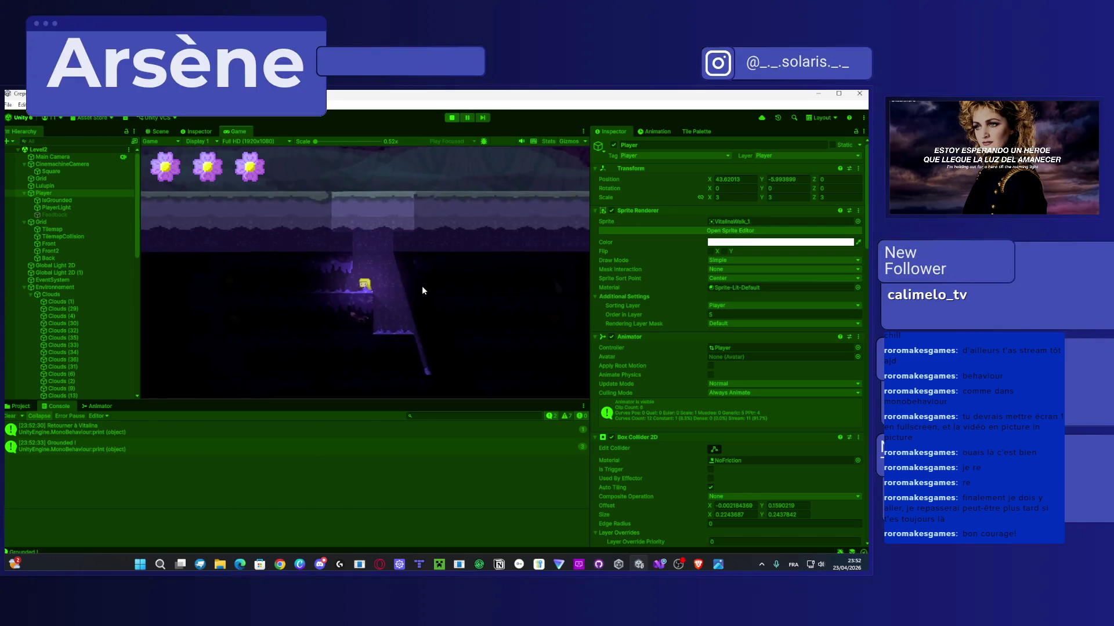
key("space")
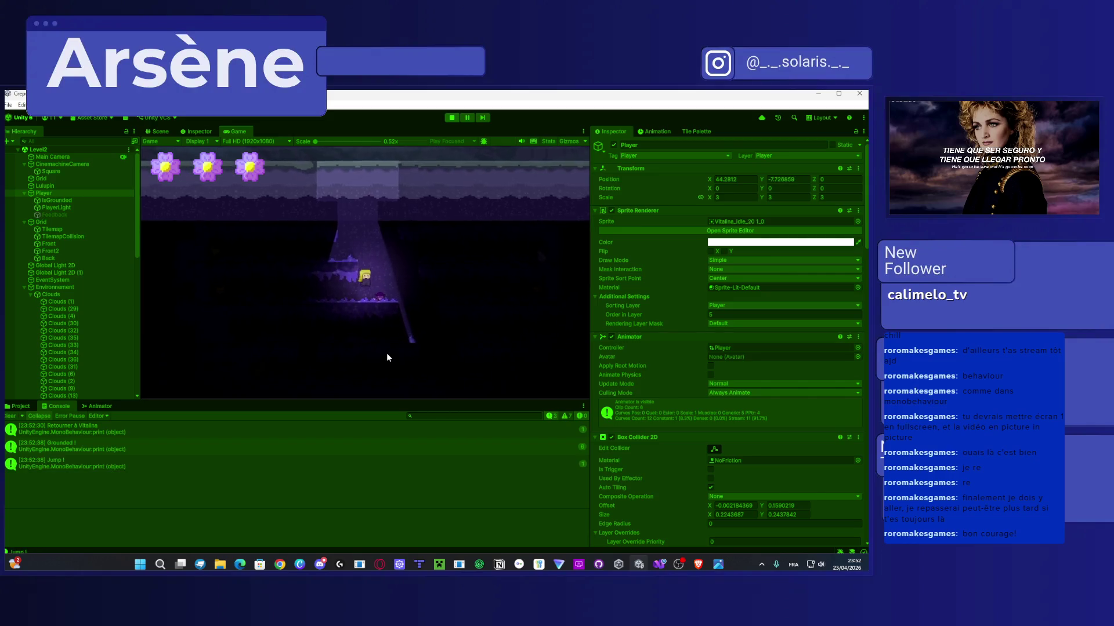
key("space")
key("space")
key("Left")
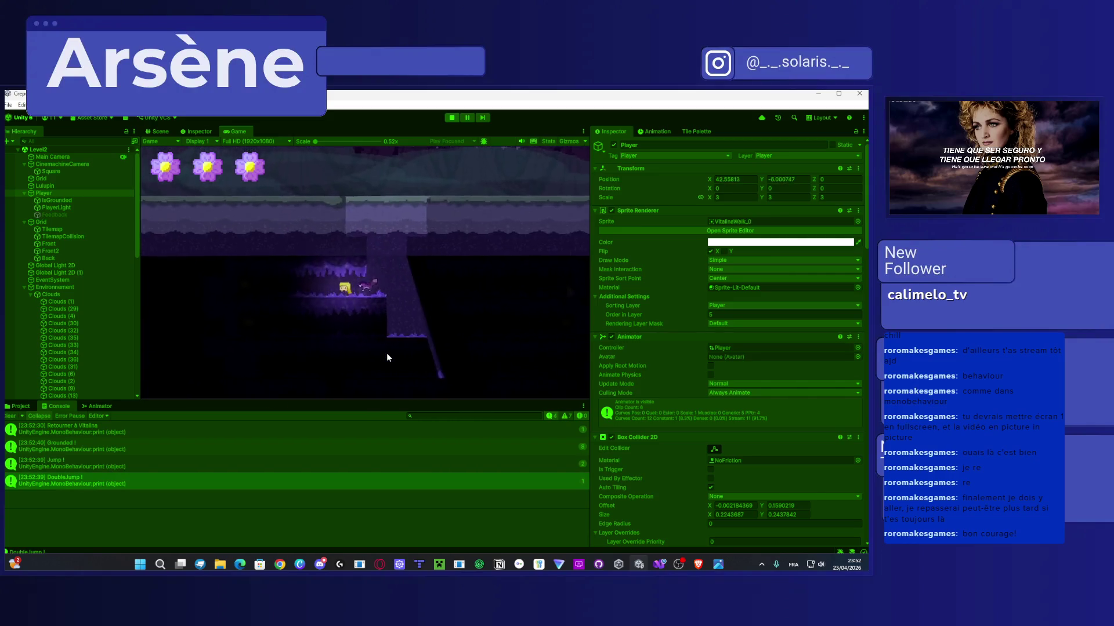
key("Right")
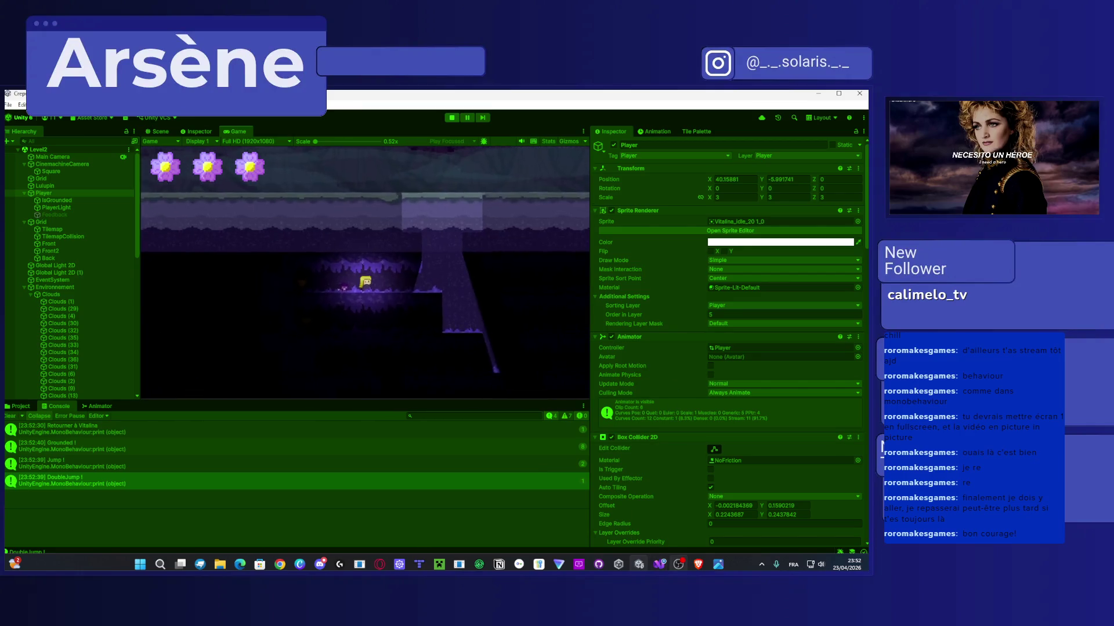
left_click(657, 564)
key("alt+Tab")
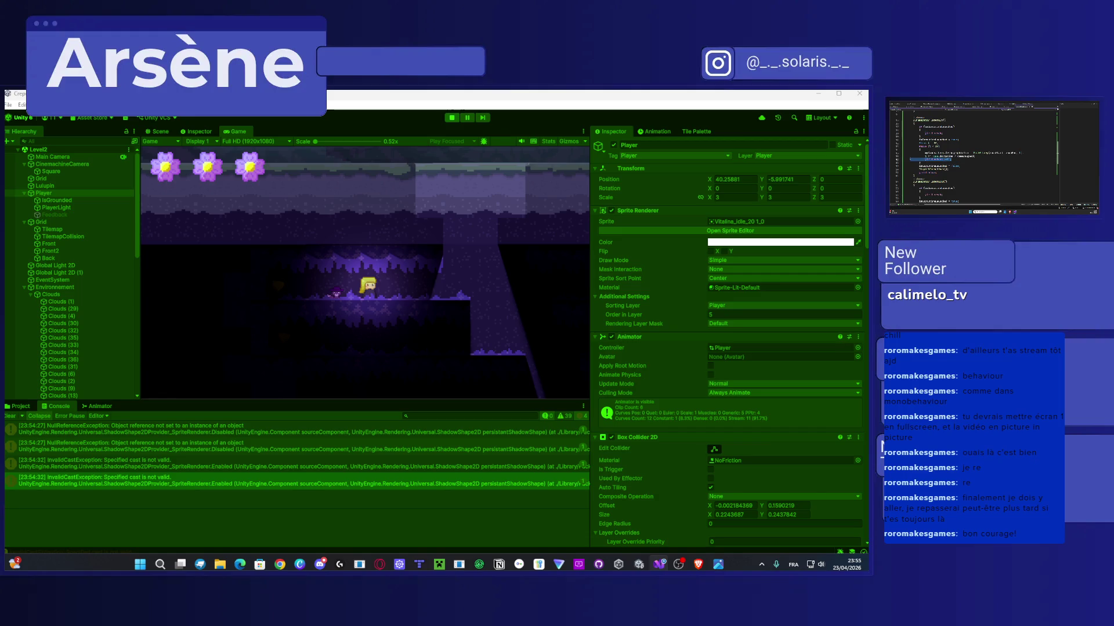
Step: Run the level in Play mode while watching the CameraBehaviour error, then stop the game
left_click(931, 158)
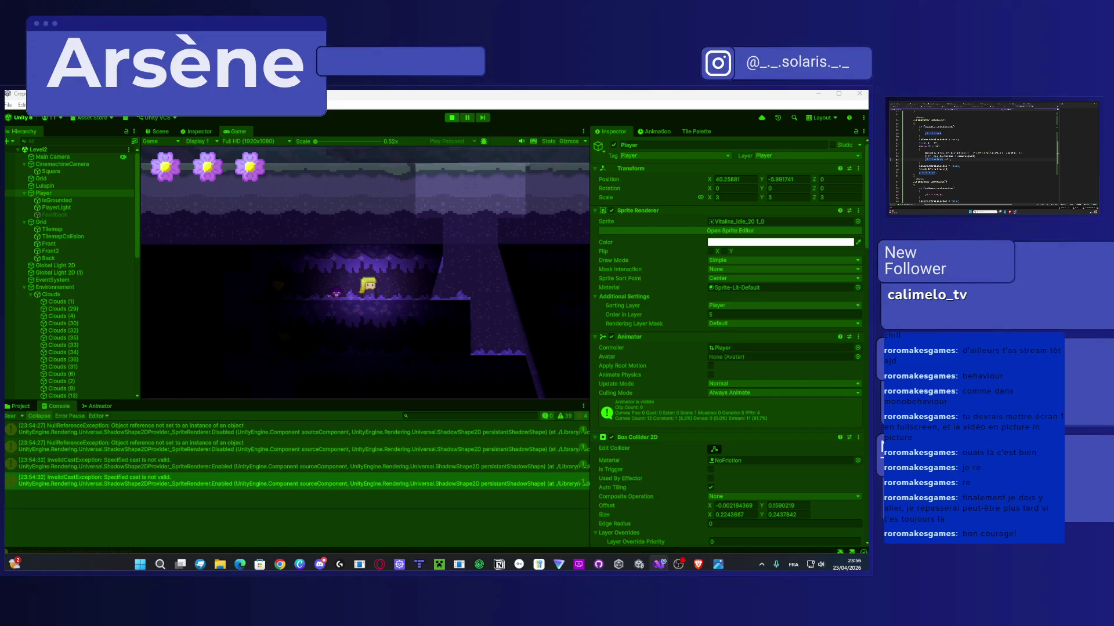
left_click_drag(968, 152, 924, 153)
double_click(978, 153)
key("alt+Tab")
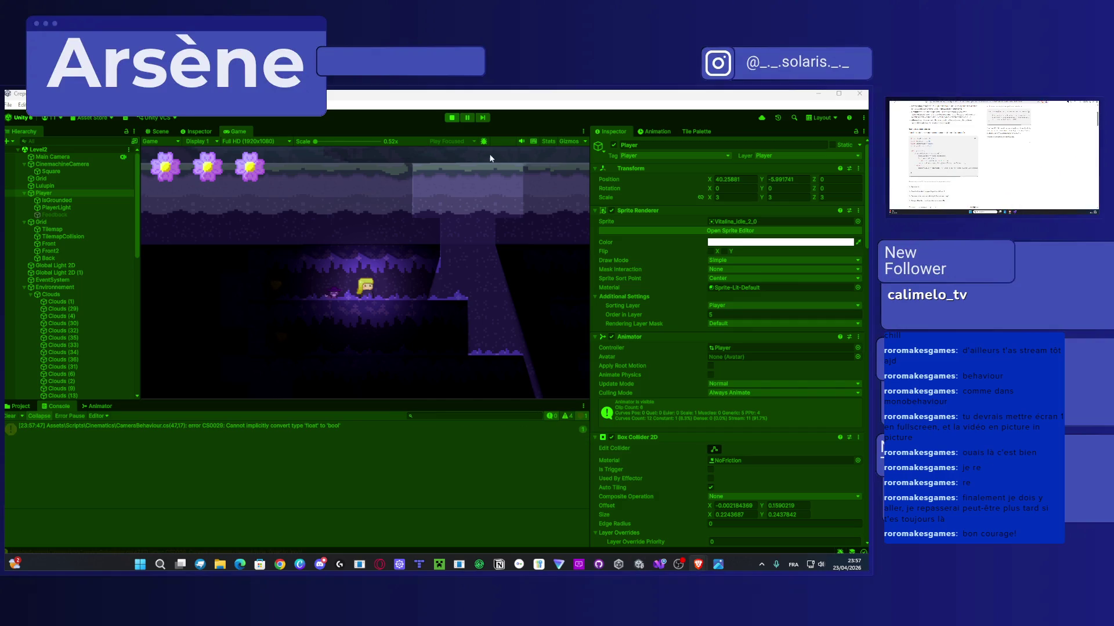
left_click(450, 118)
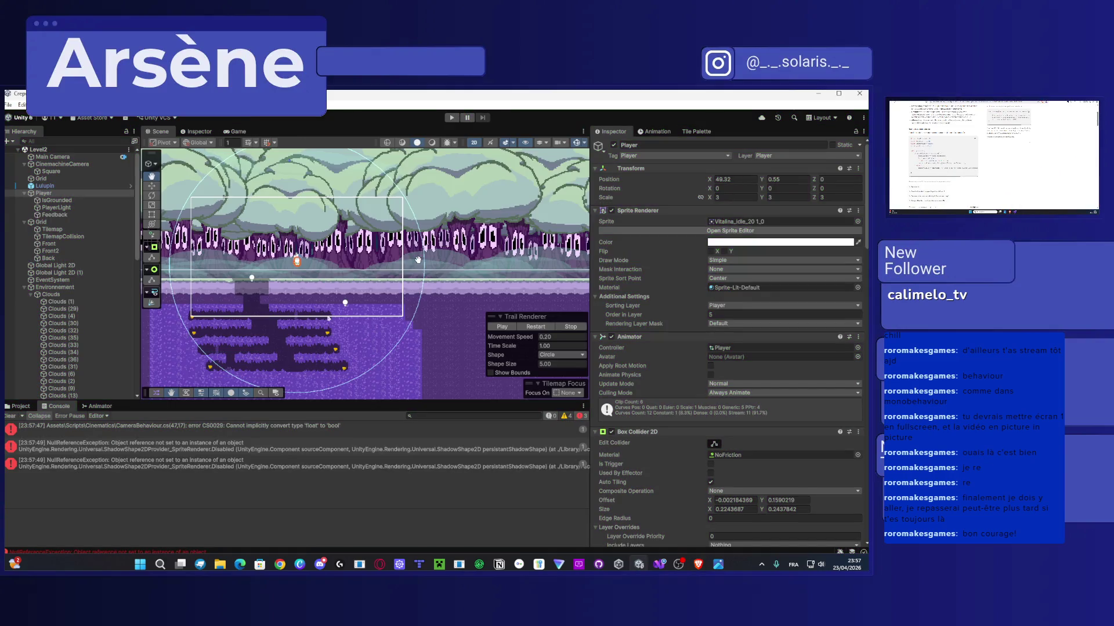
Step: Try to enter Play mode, which the compile error blocks
left_click(452, 117)
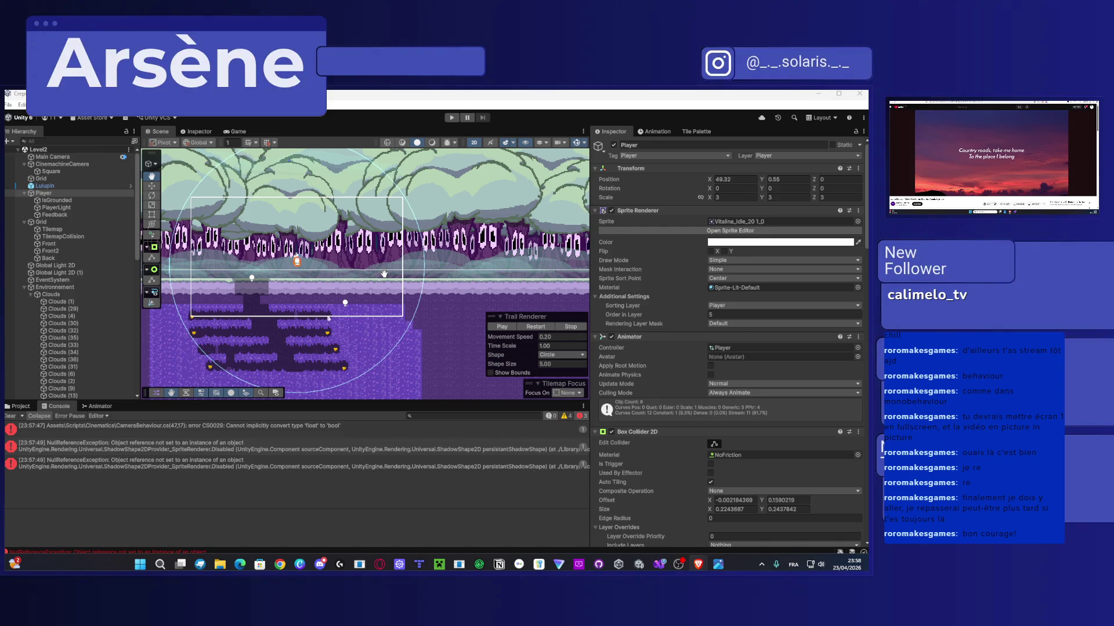
left_click_drag(382, 216, 362, 215)
key("ctrl+p")
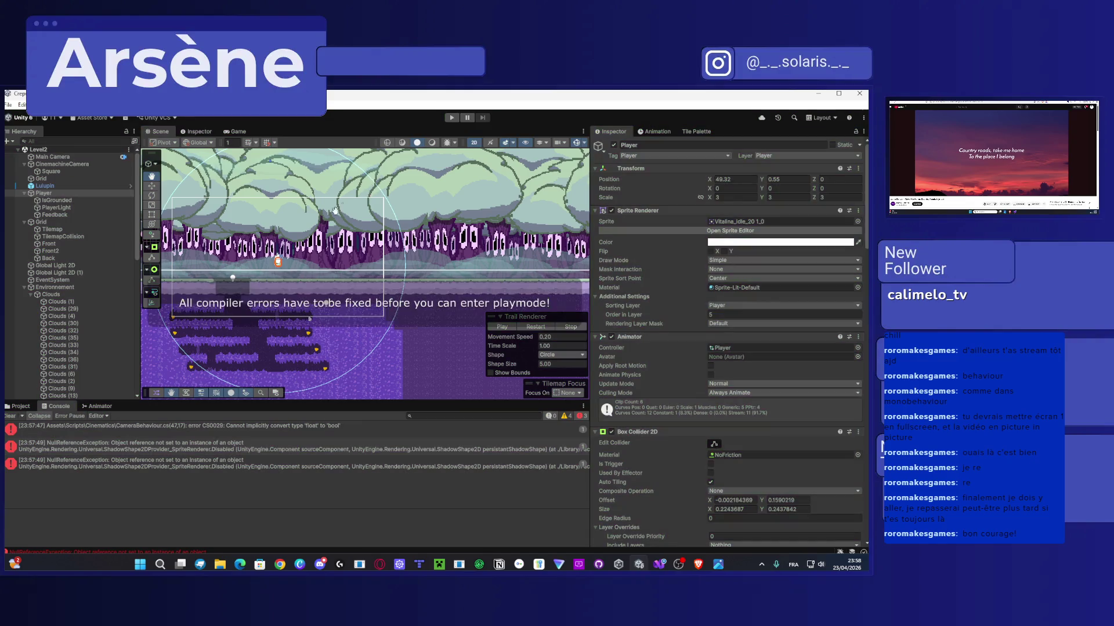
Step: Read the null reference trace and CS0029 float-to-bool error, then start Play mode after the fix
left_click(107, 462)
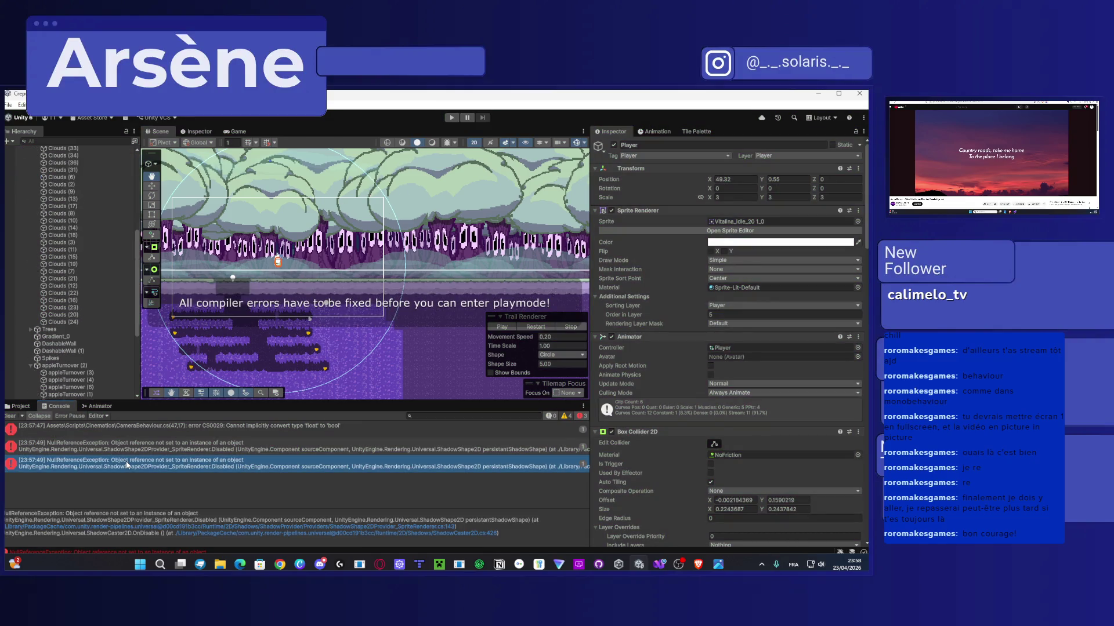
left_click(156, 429)
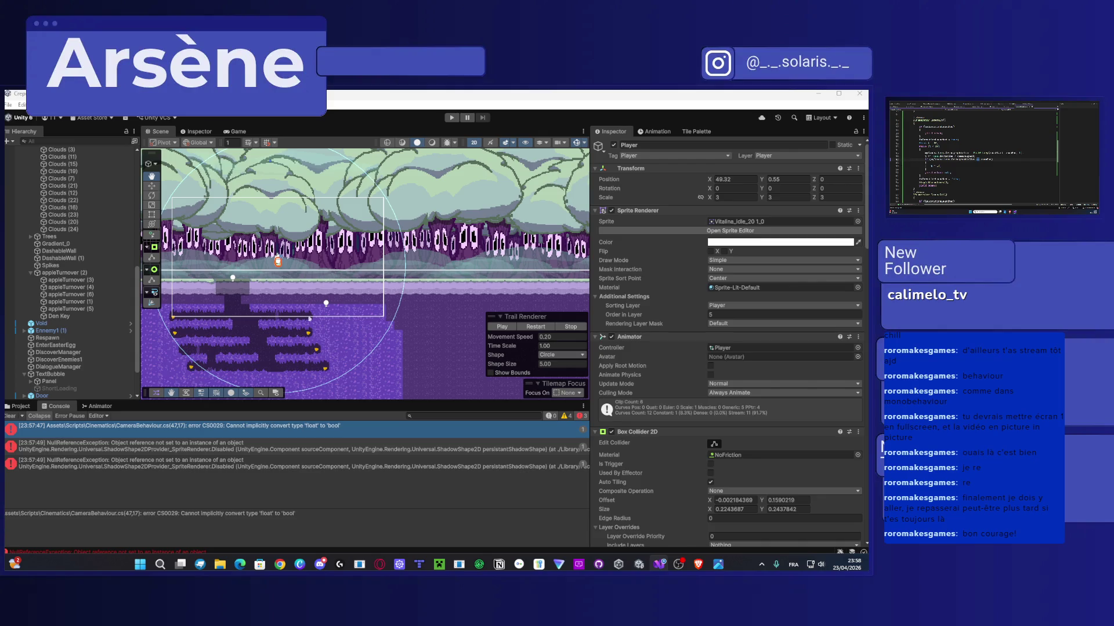
left_click(452, 118)
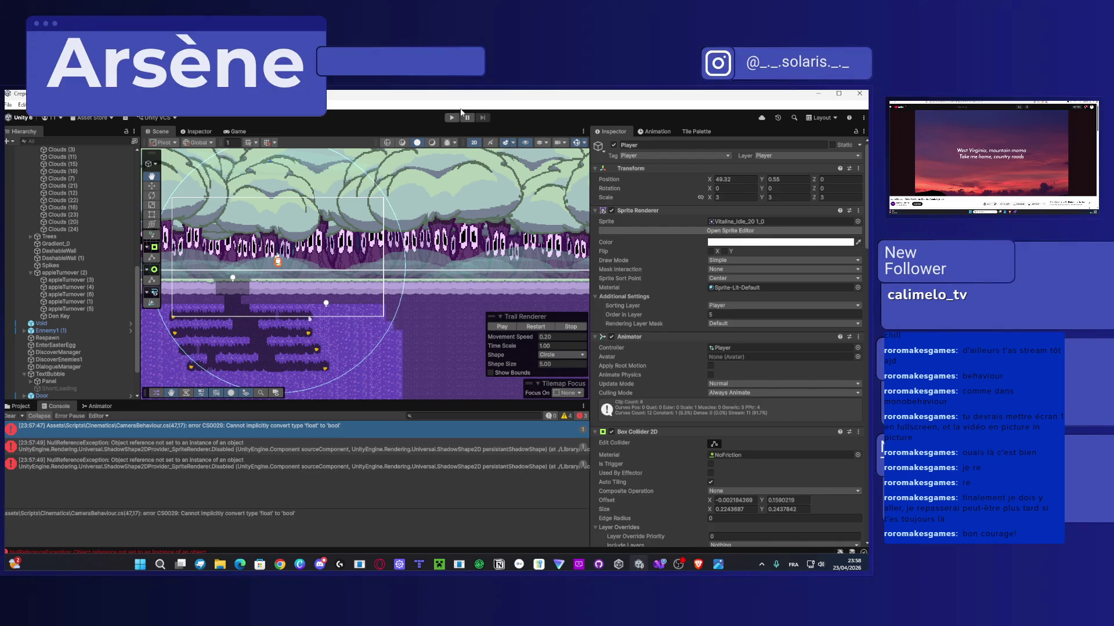
Step: Start Play mode, walk the player left into the lower cave, and select CinemachineCamera
left_click(457, 116)
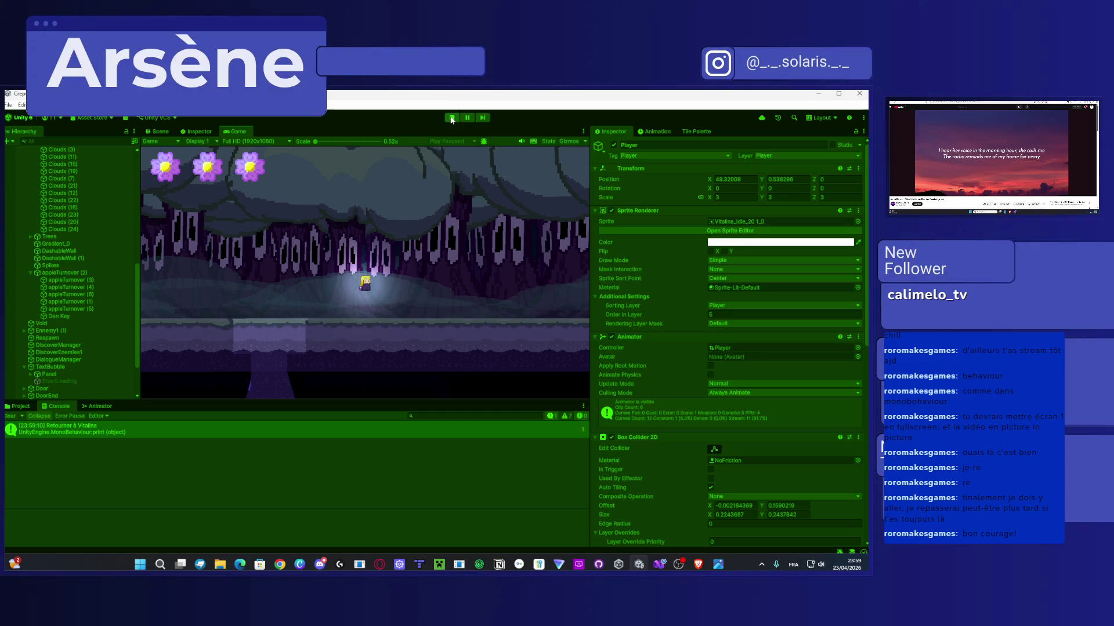
key("Left")
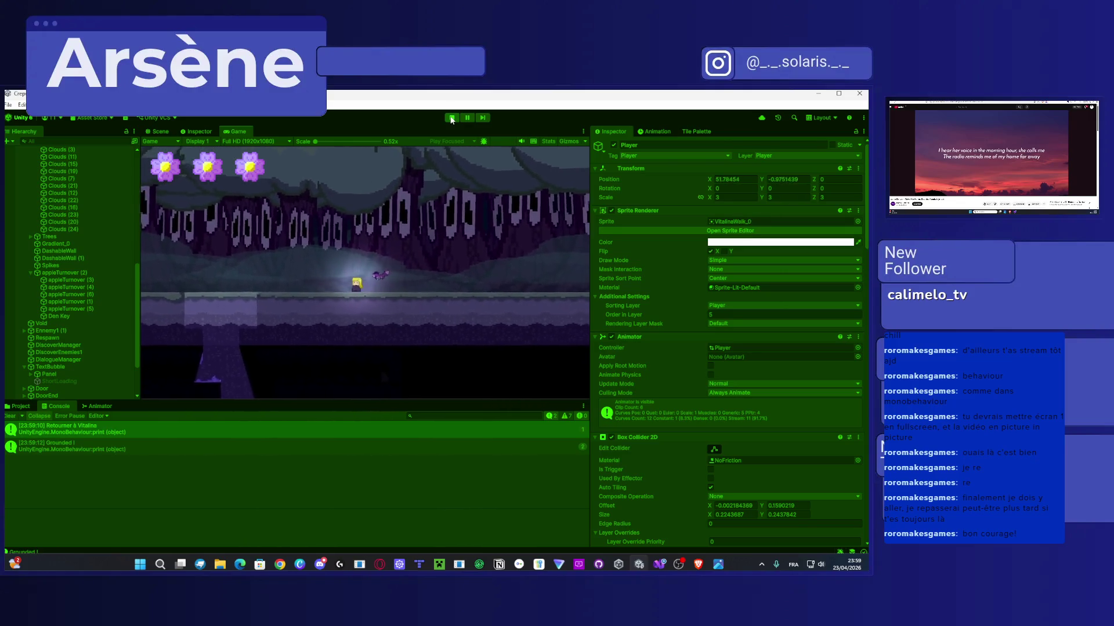
key("Left")
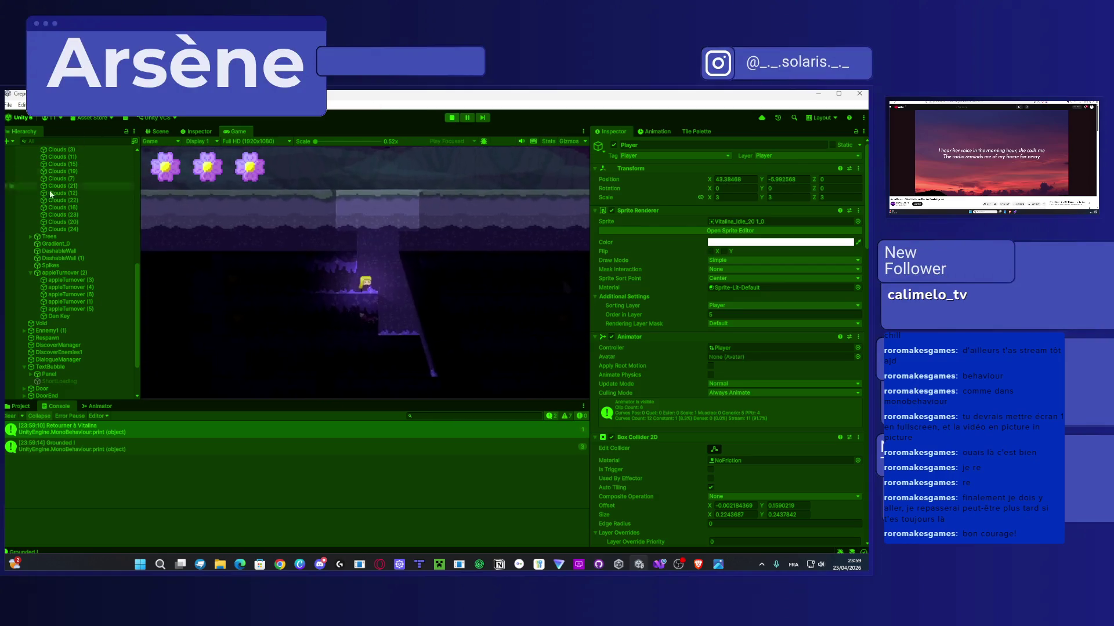
scroll(57, 226, "up", 10)
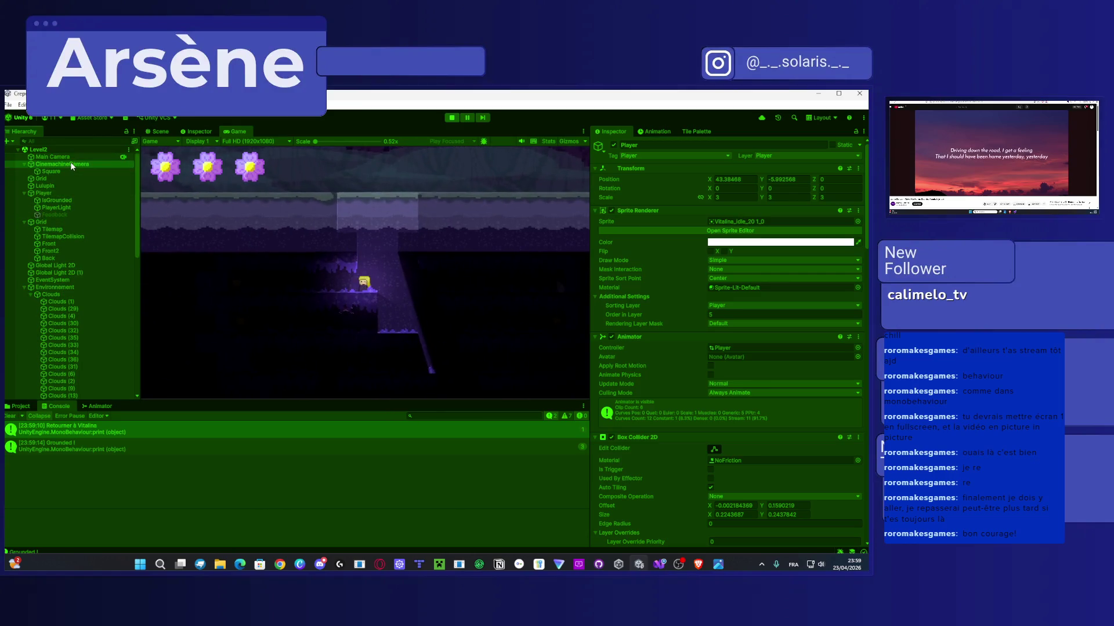
left_click(70, 164)
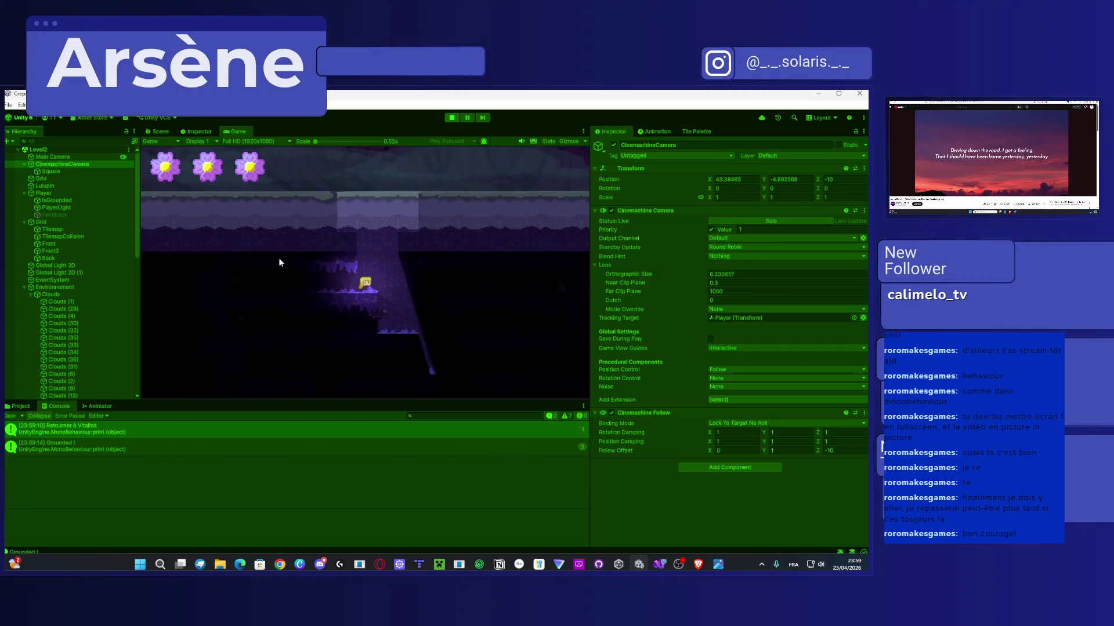
Step: Move the player right into the lit shaft, jump and double-jump onto the ledge, then stop
key("d")
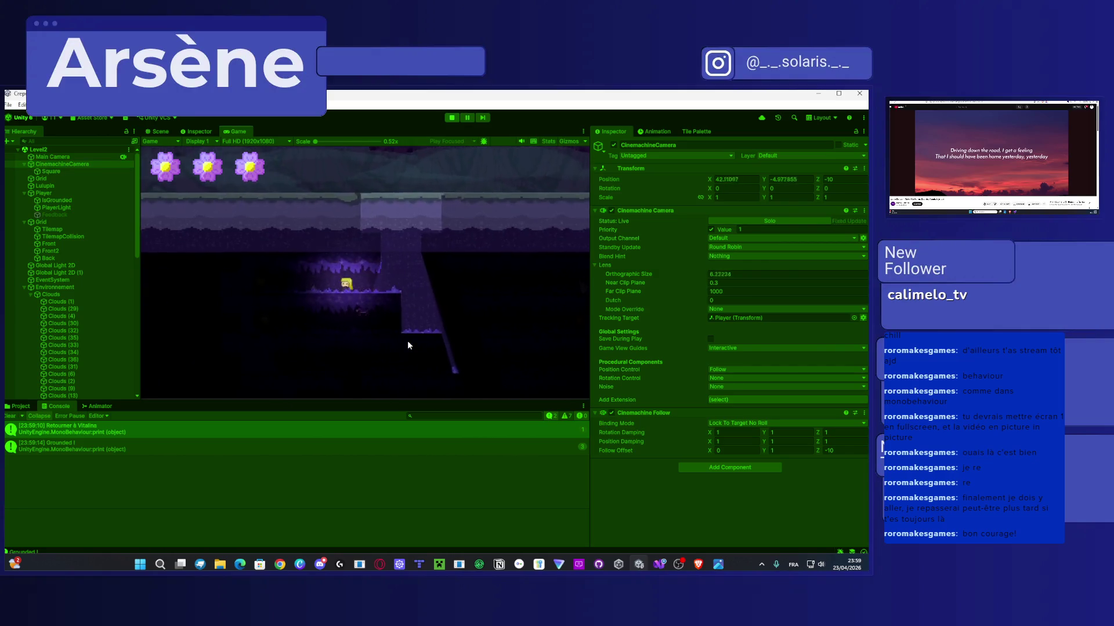
key("d")
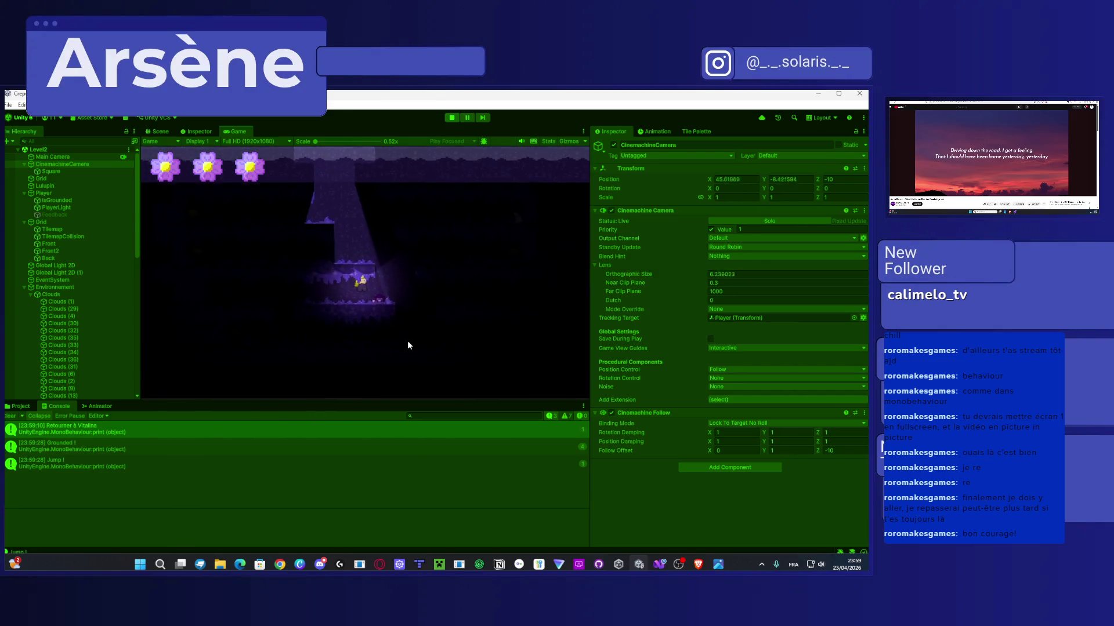
key("space")
key("space")
key("a")
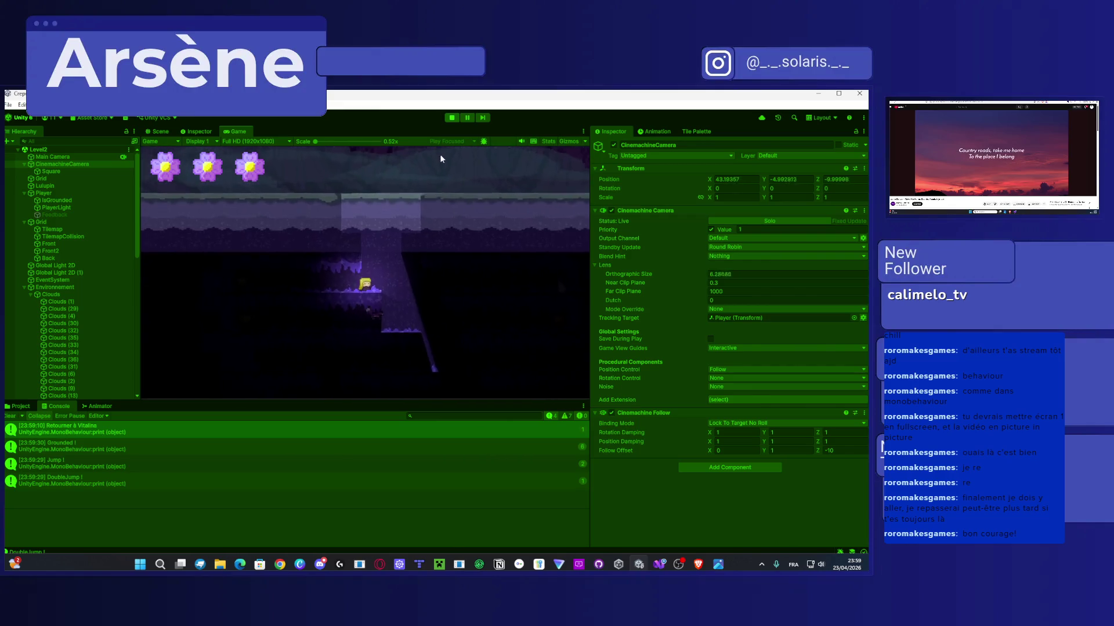
left_click(451, 117)
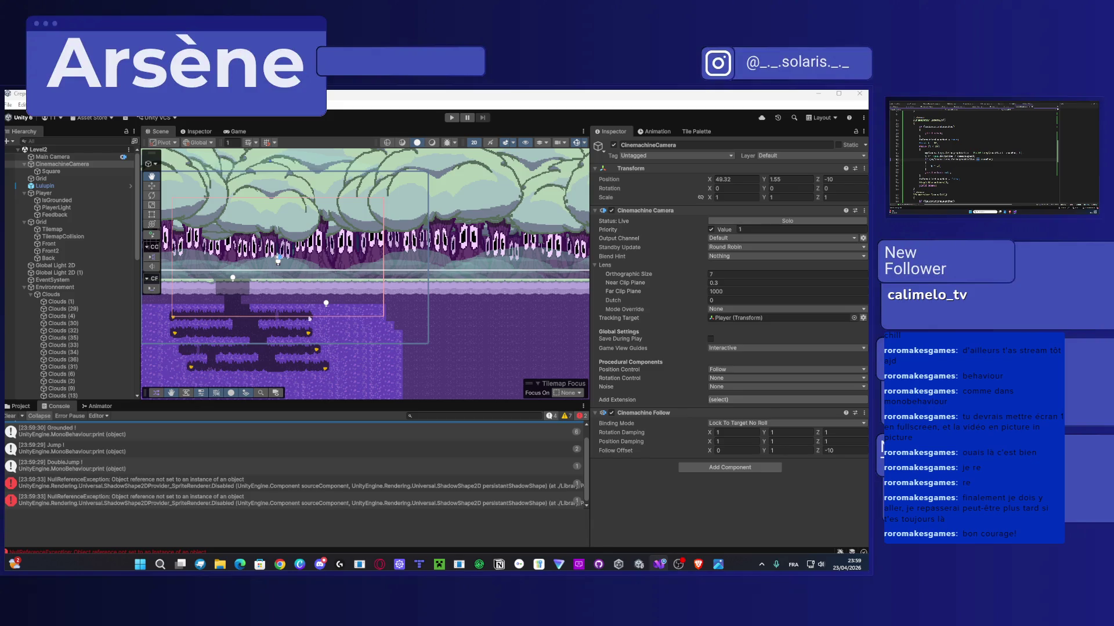
Step: Cut the unwanted lines from the CameraBehaviour script and start a new test run
left_click_drag(992, 158, 931, 159)
key("ctrl+x")
left_click(979, 146)
key("ctrl+v")
left_click_drag(942, 171, 908, 158)
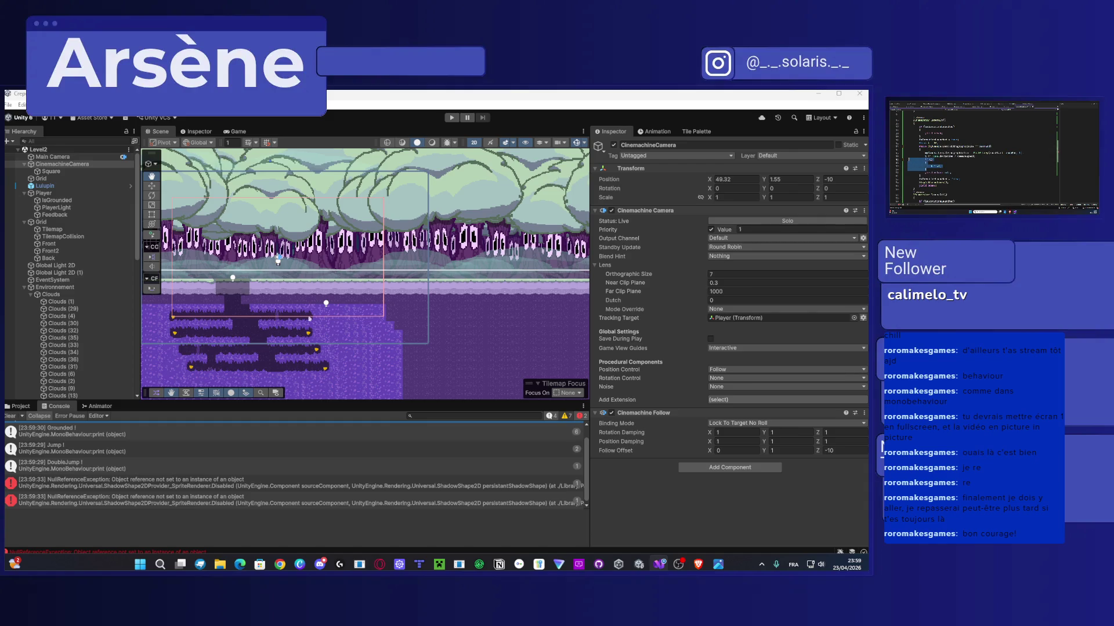
key("ctrl+x")
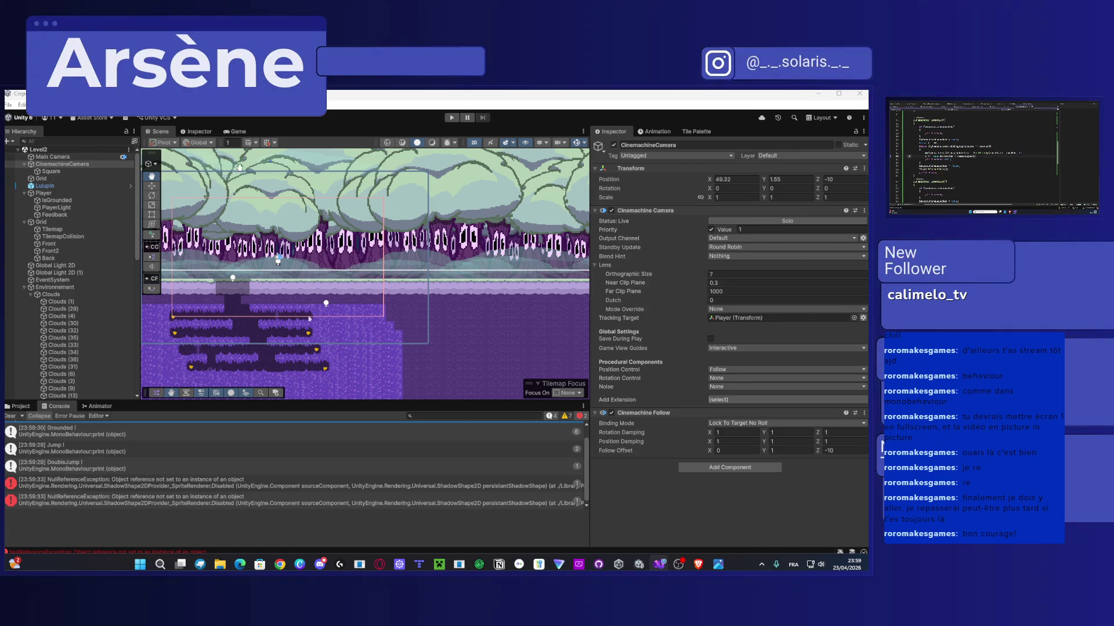
left_click(451, 117)
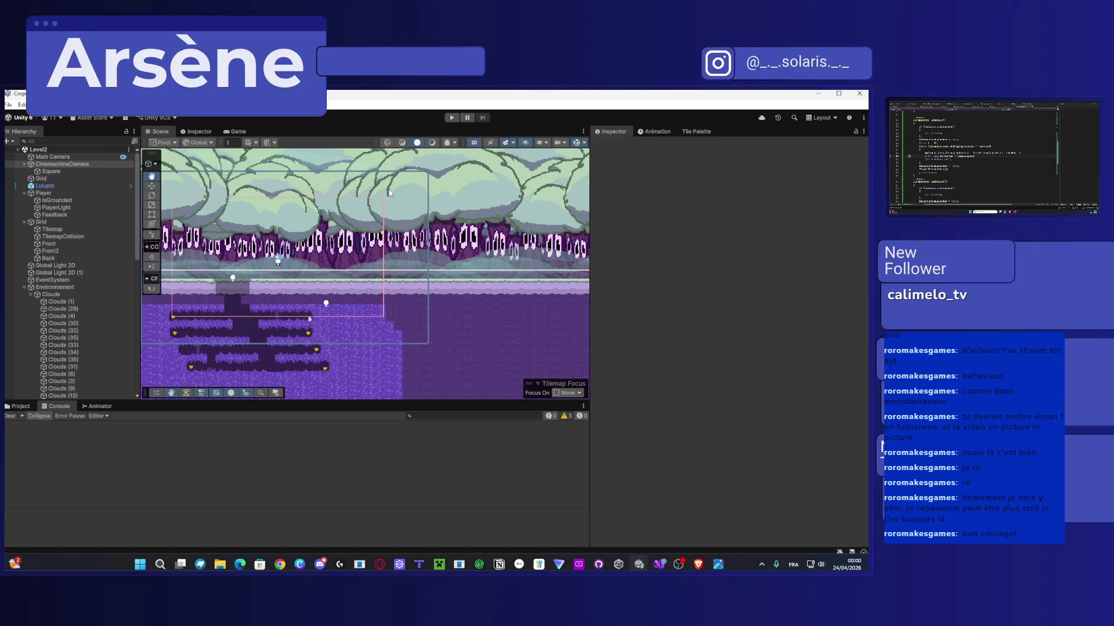
key("ctrl+p")
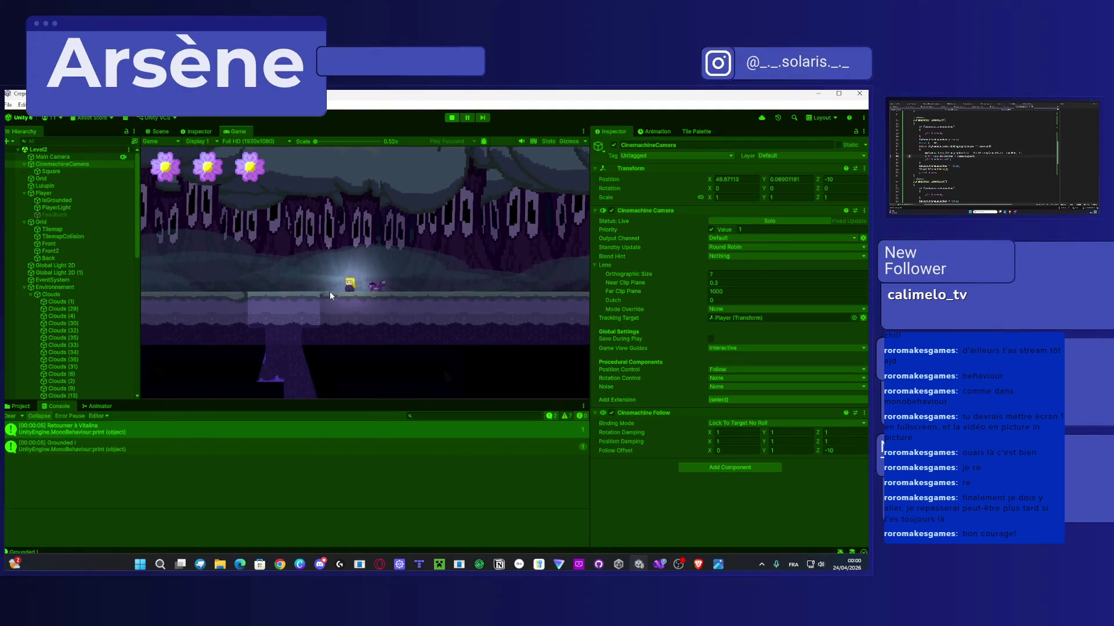
Step: Play-test a drop and jump, delete another script line, and return to Unity to reload it
key("Left")
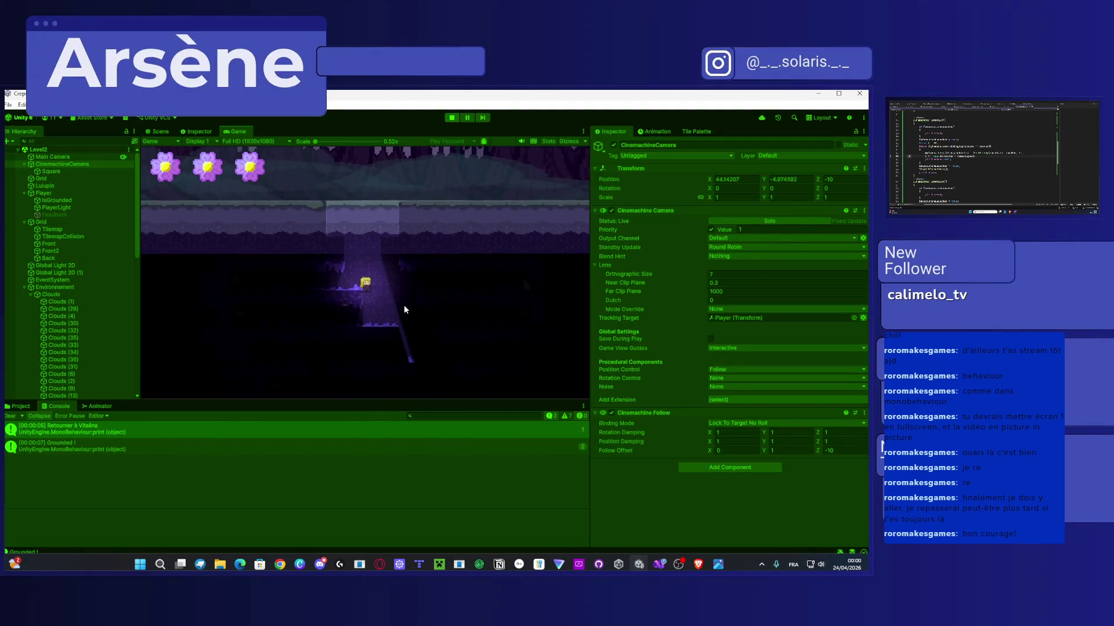
key("space")
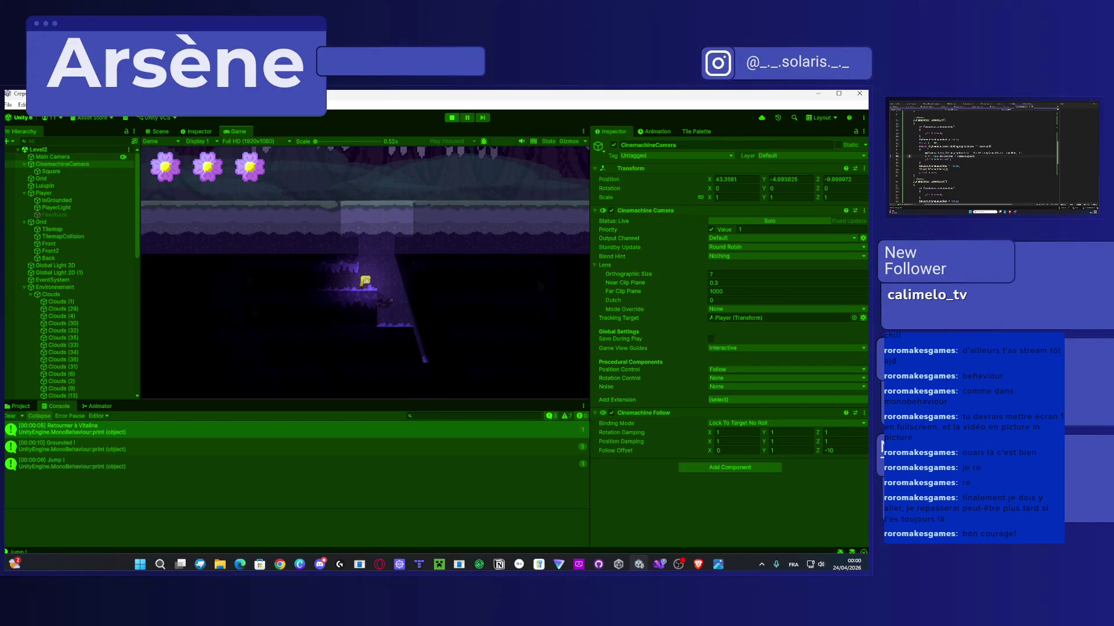
left_click_drag(908, 159, 941, 170)
left_click(930, 146)
left_click_drag(929, 159, 993, 159)
left_click(986, 169)
key("BackSpace")
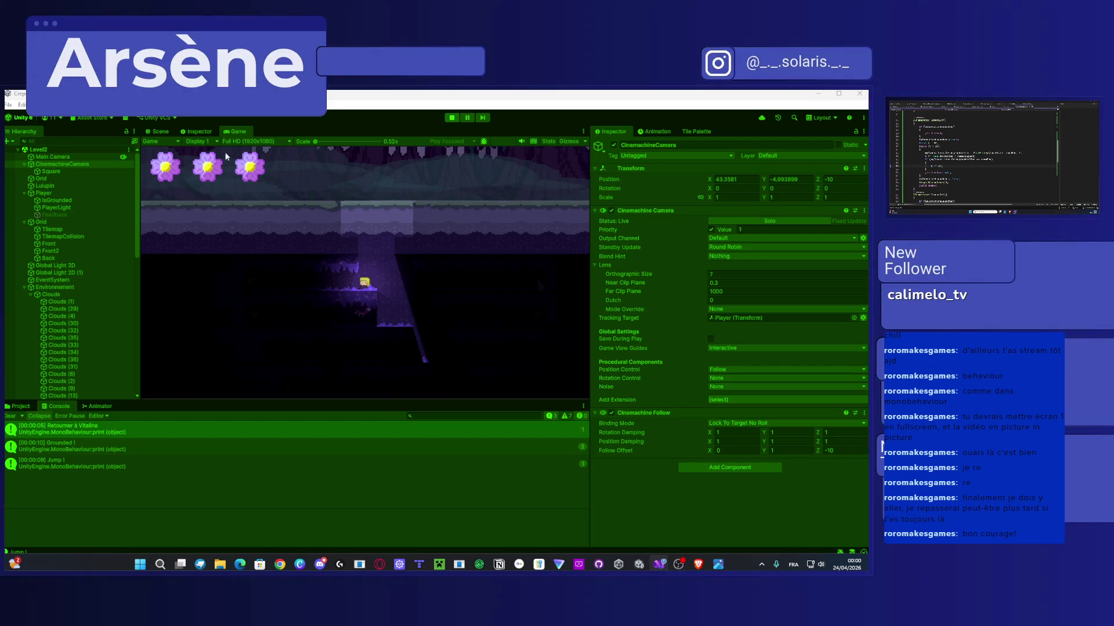
left_click(359, 316)
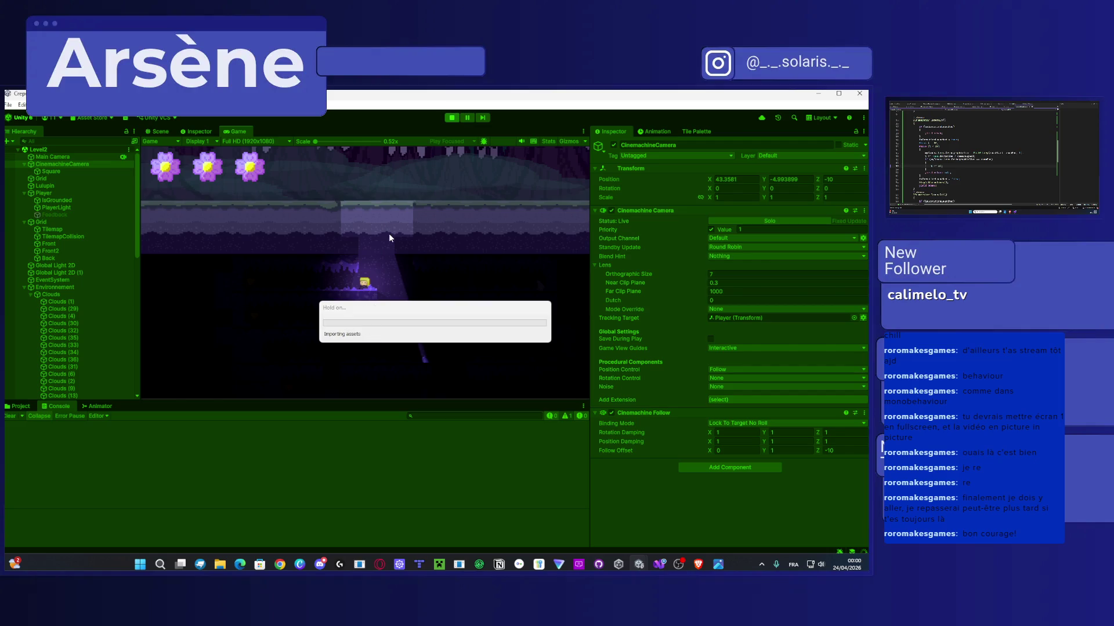
Step: Restart Play mode with the updated script, walk the player into the lower cave, and select Player
key("ctrl+p")
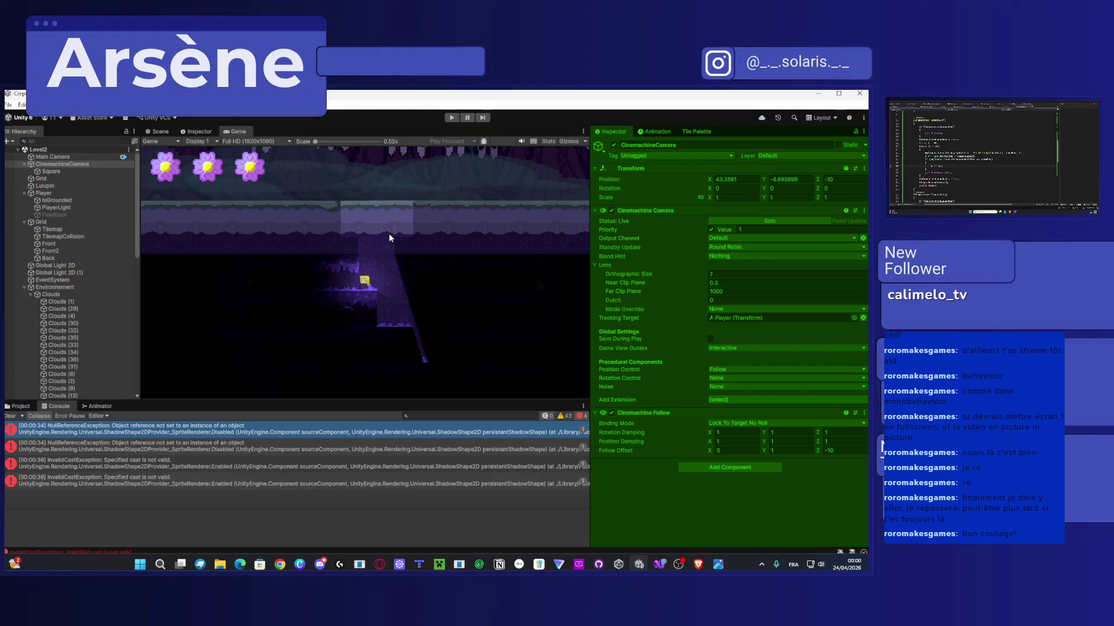
key("ctrl+p")
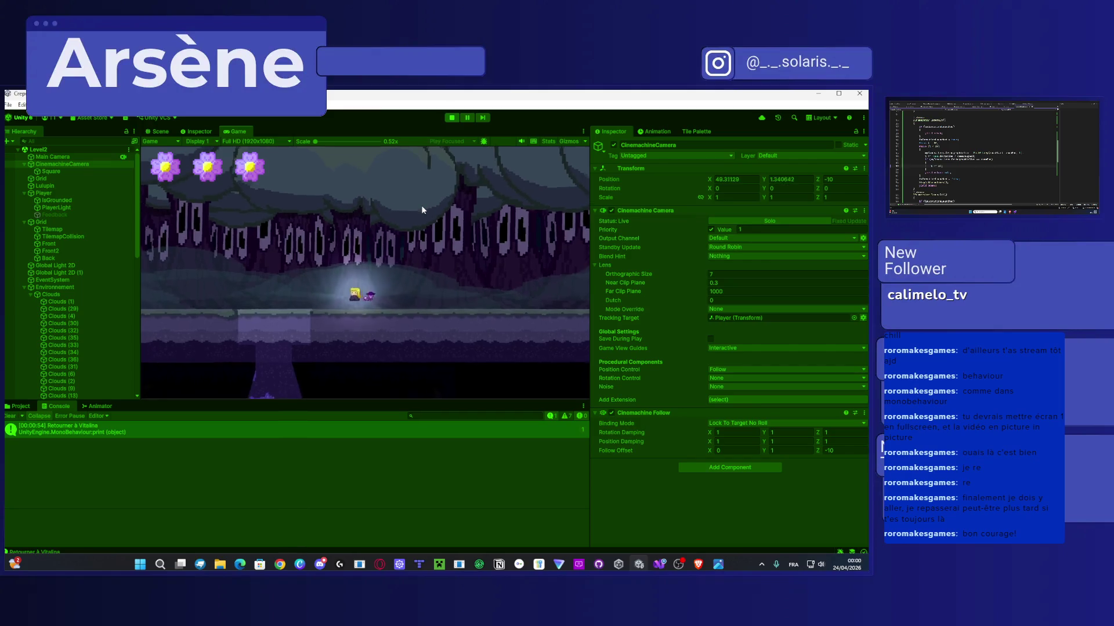
key("a")
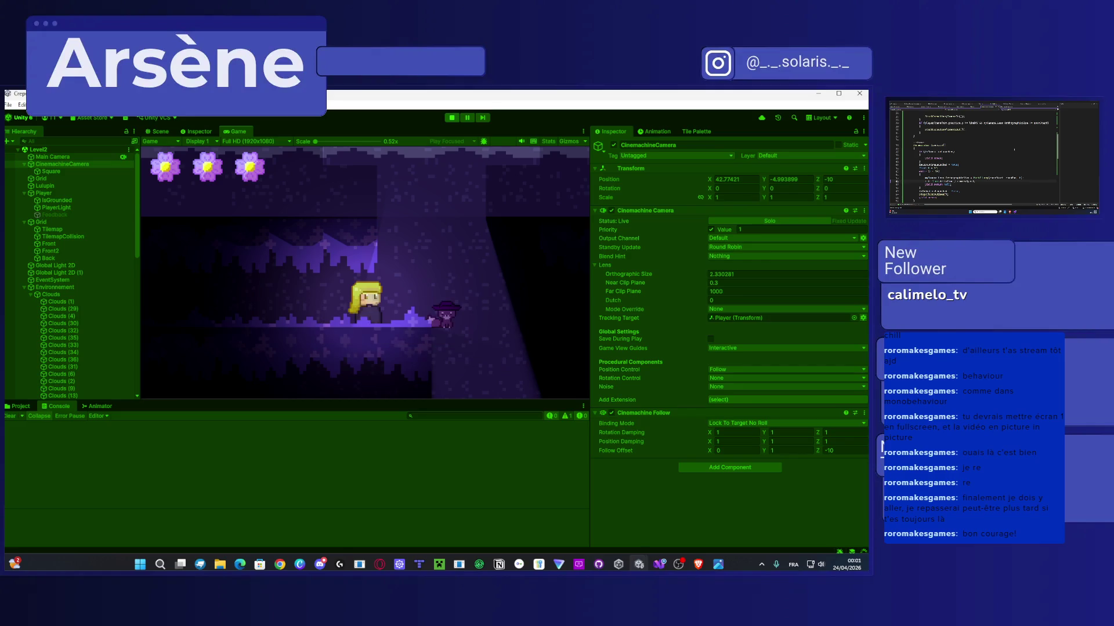
left_click(44, 193)
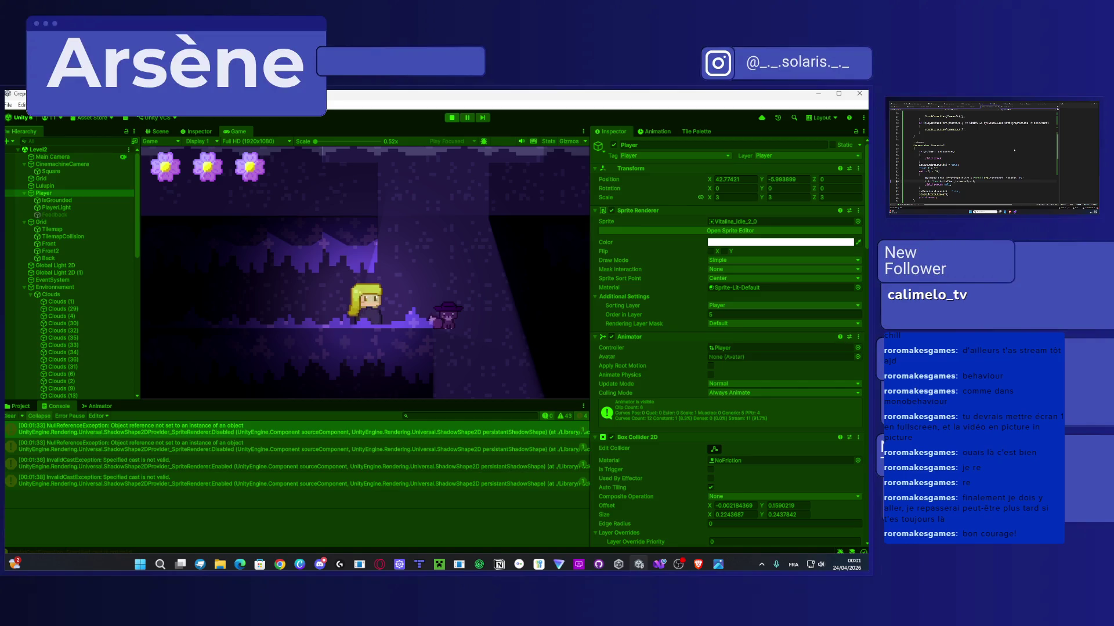
left_click(366, 118)
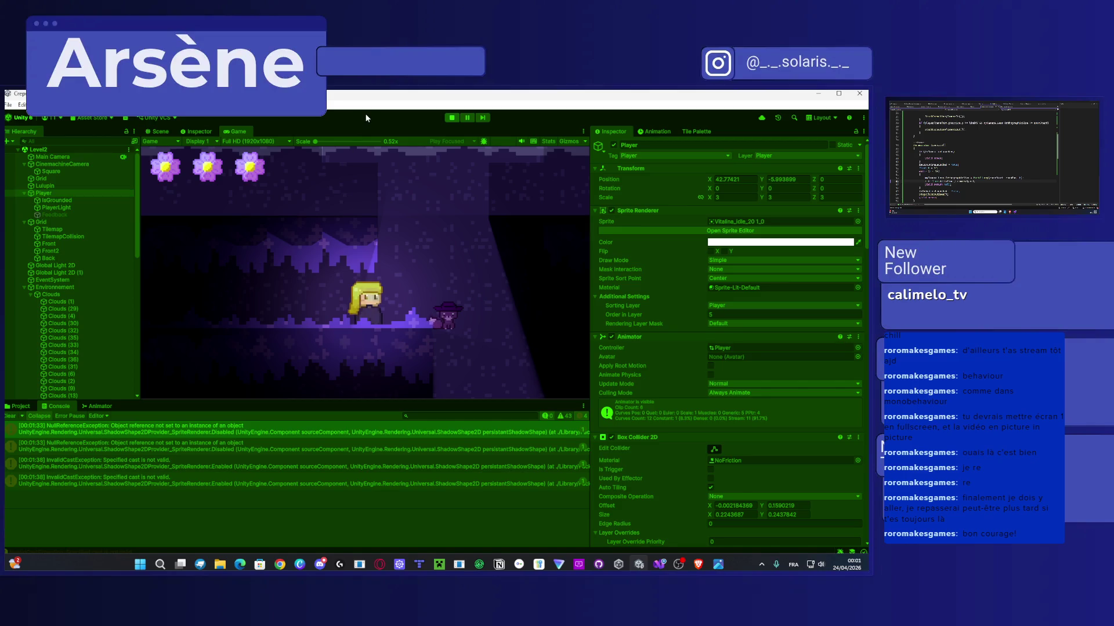
Step: Stop the game and edit the Player's Camera Behaviour Camera Speed to 1
left_click(452, 118)
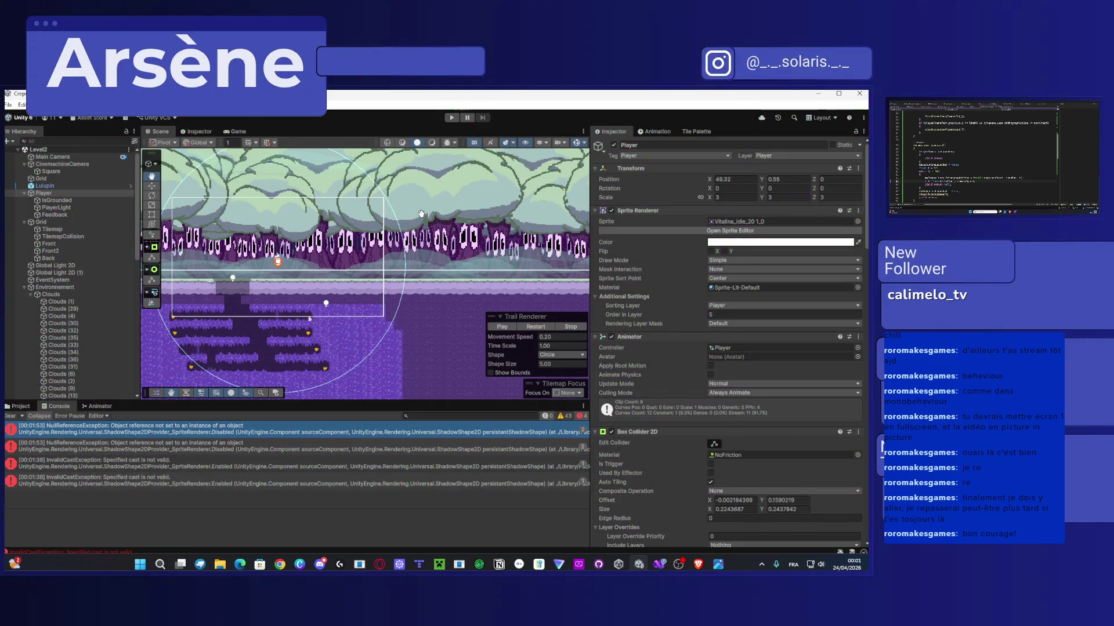
scroll(672, 380, "down", 10)
scroll(672, 380, "down", 10)
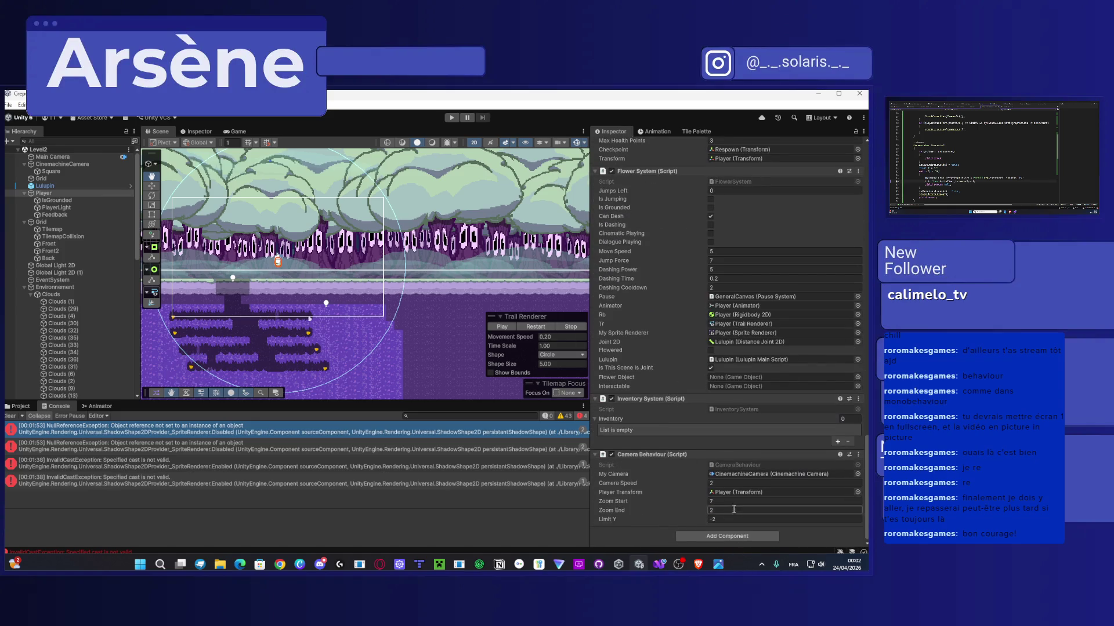
left_click(735, 483)
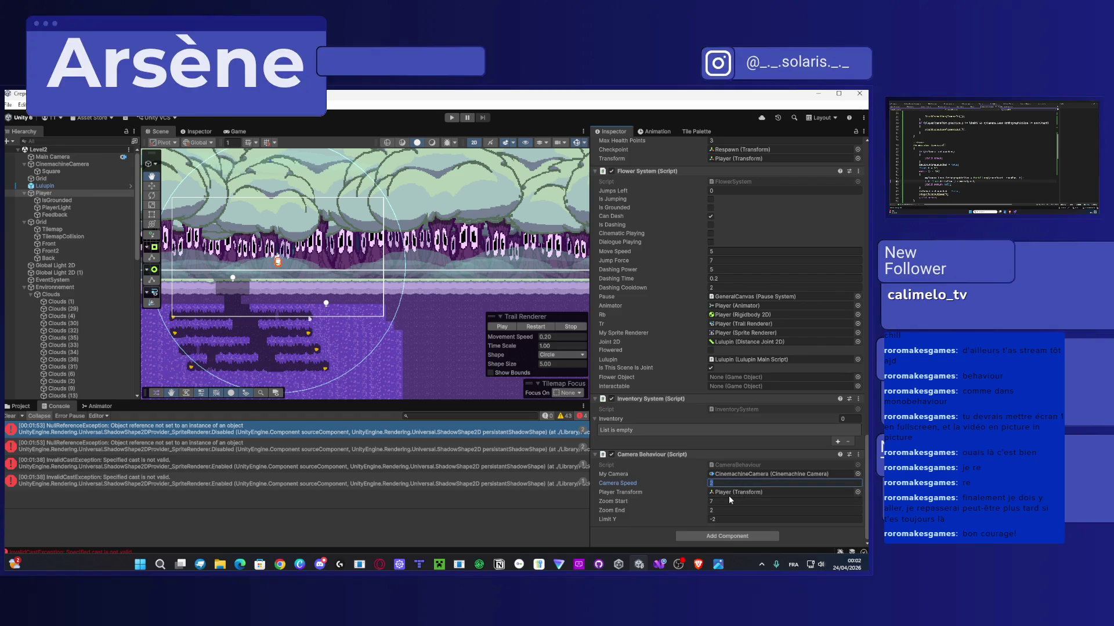
key("XF86AudioLowerVolume")
type("1")
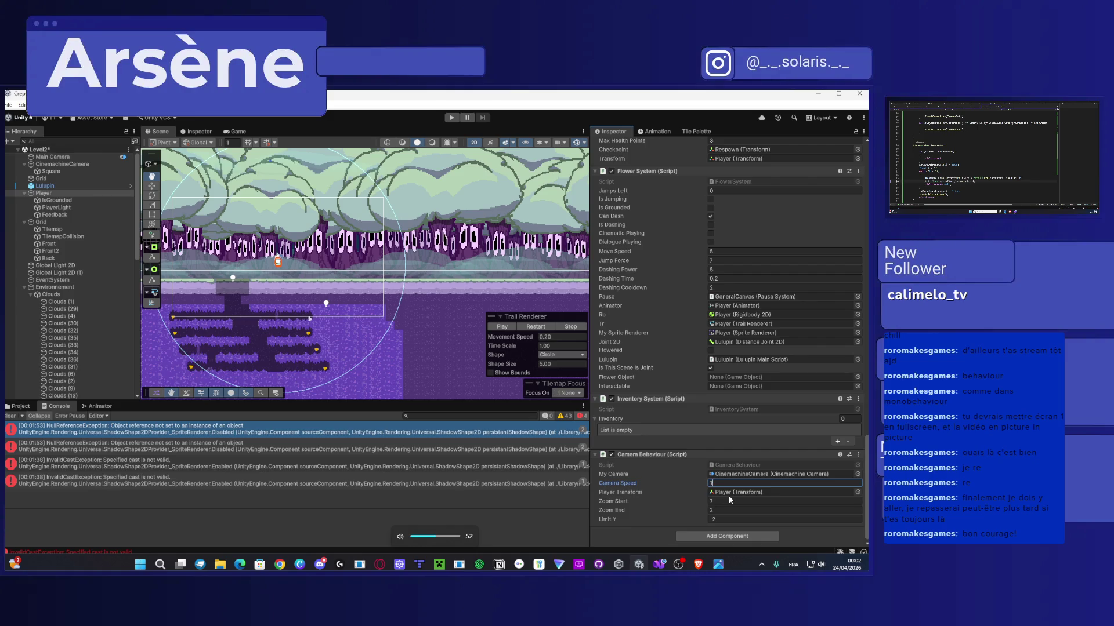
Step: Play-test walking the player left into the lower cave, then stop the run
left_click(450, 118)
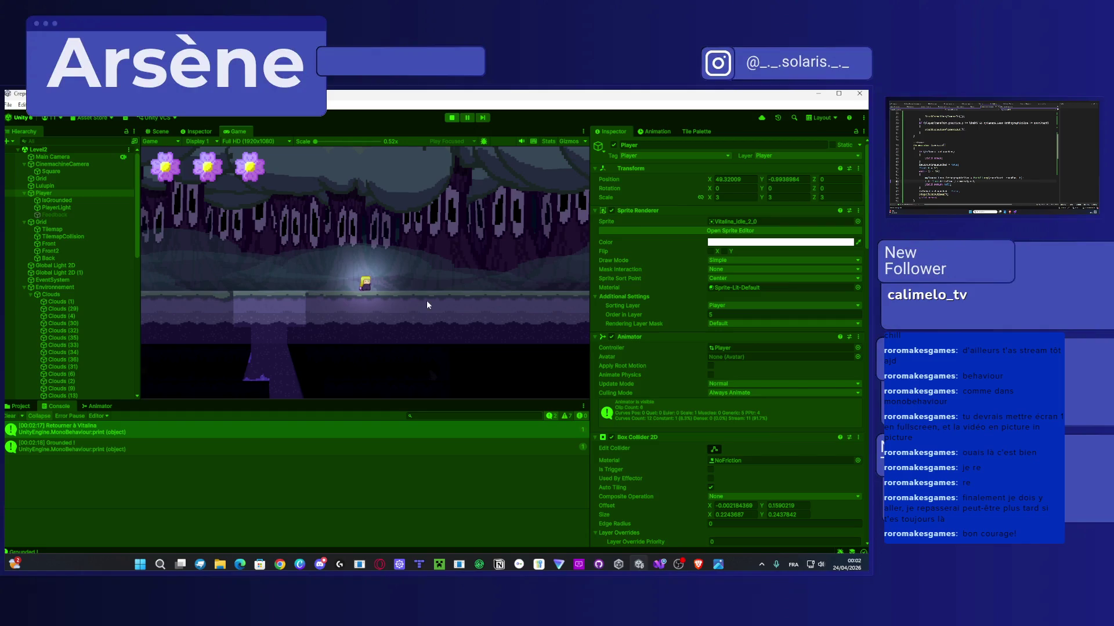
key("Left")
key("Left")
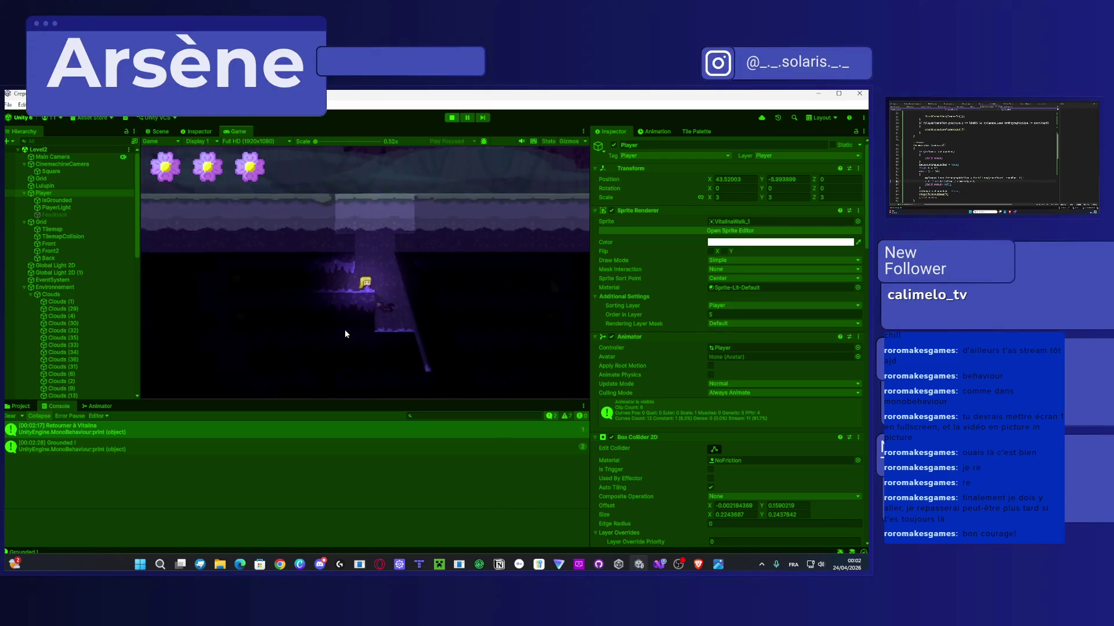
left_click(451, 118)
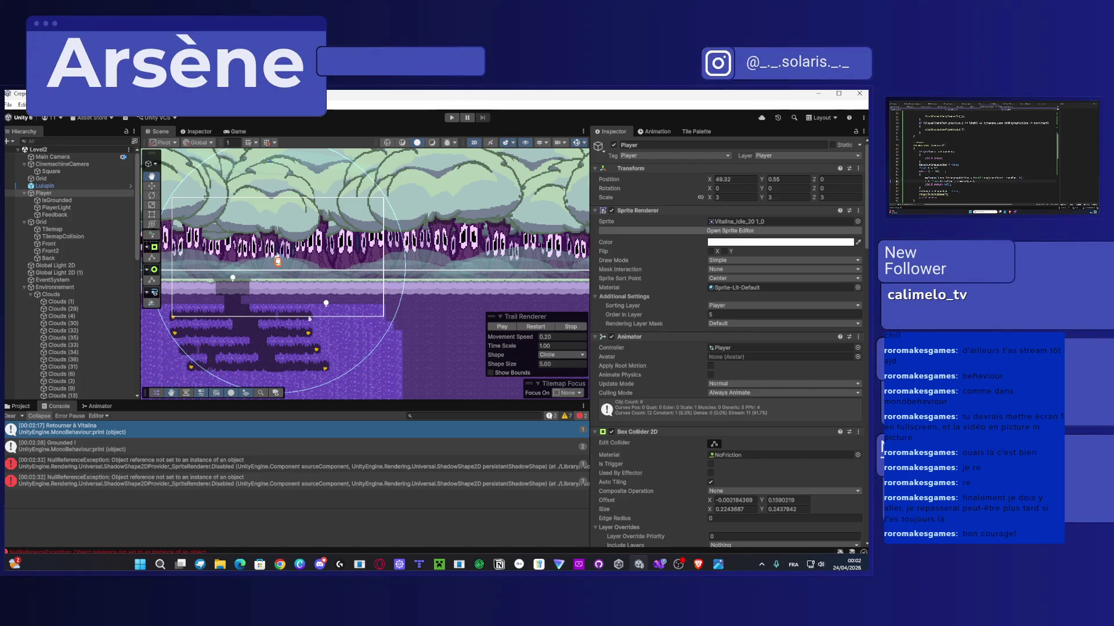
Step: Enter 2 in the Camera Behaviour Camera Speed field, then move to Visual Studio
scroll(754, 475, "down", 15)
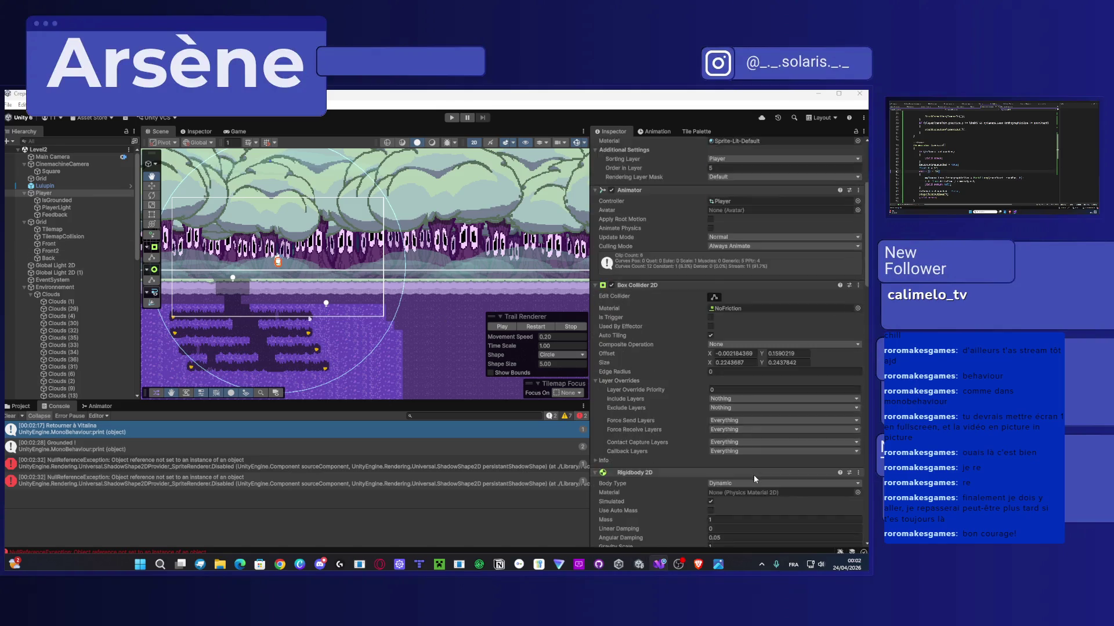
scroll(741, 428, "down", 10)
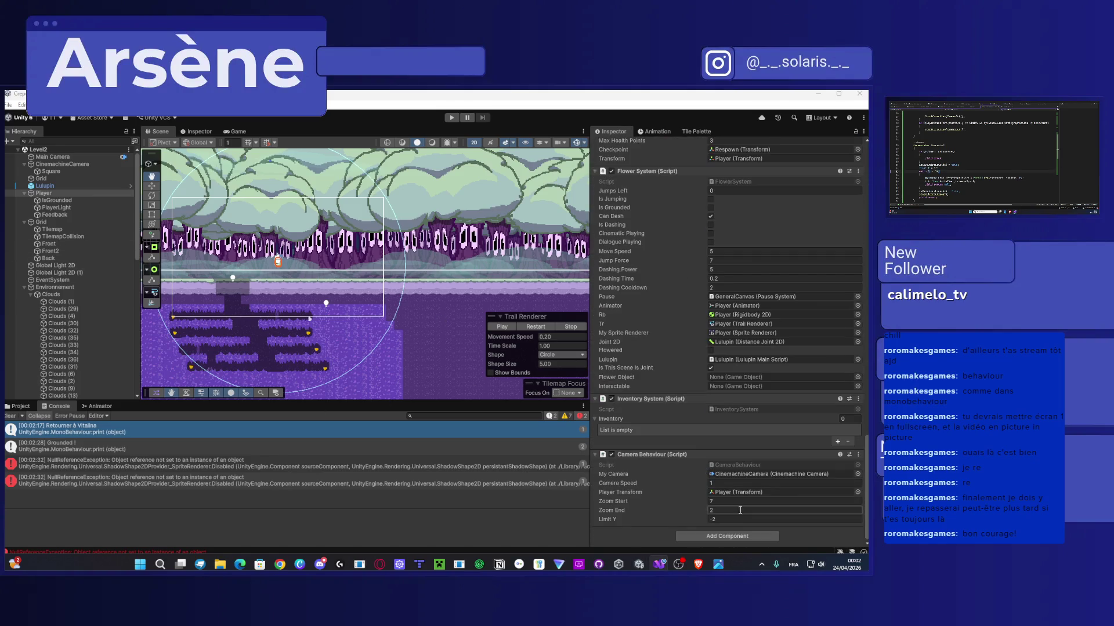
left_click(726, 482)
type("2")
left_click(629, 538)
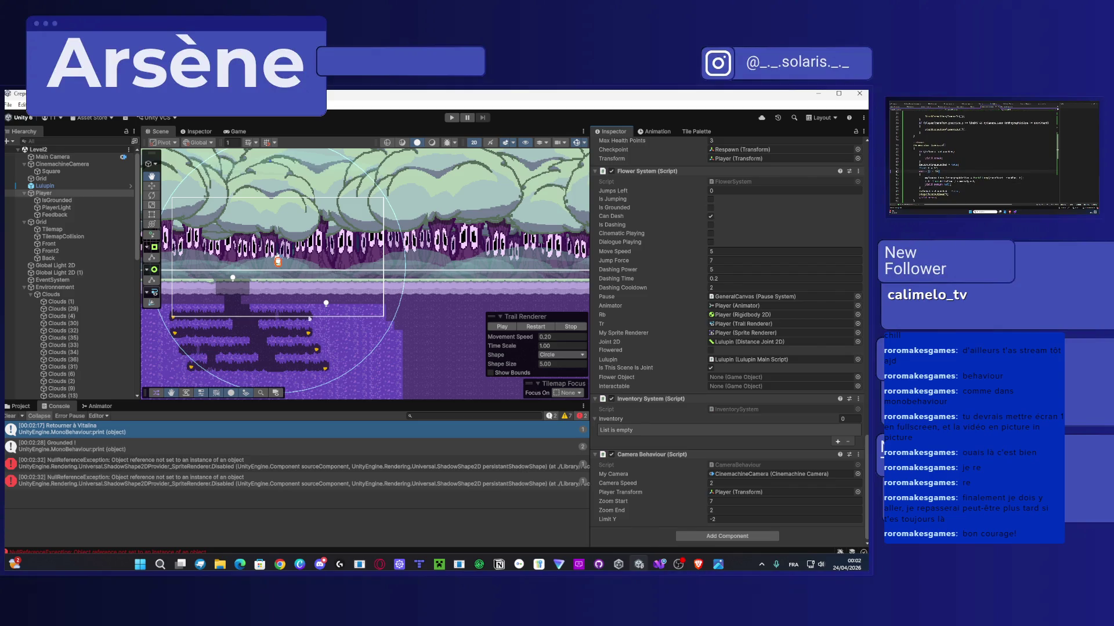
key("alt+Tab")
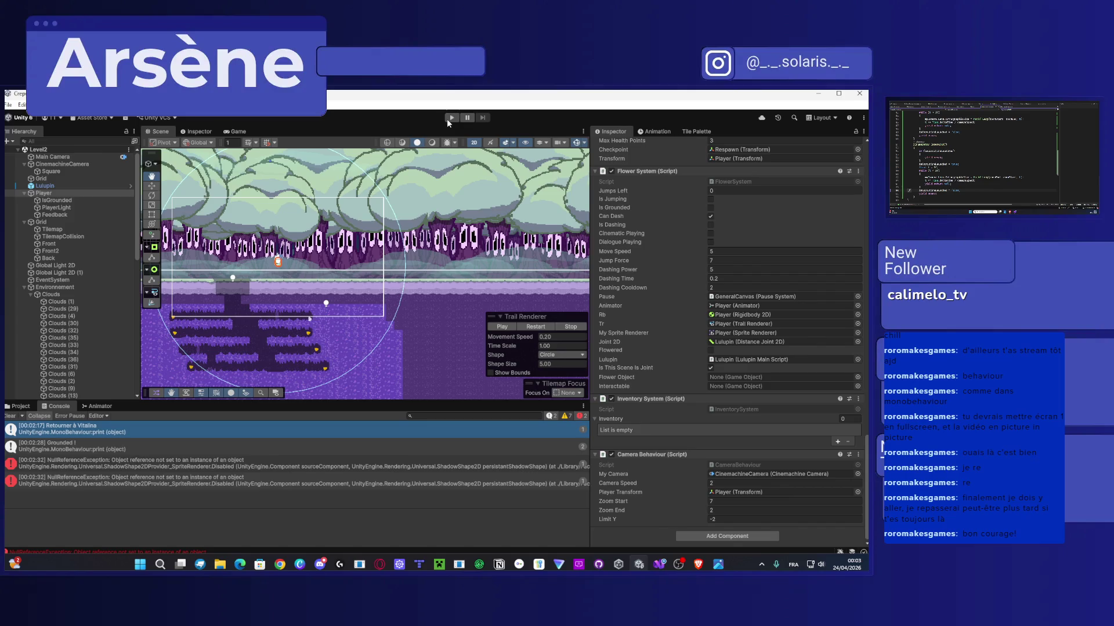
Step: Play-test the level by walking the player left off the ledge, then stop
left_click(448, 118)
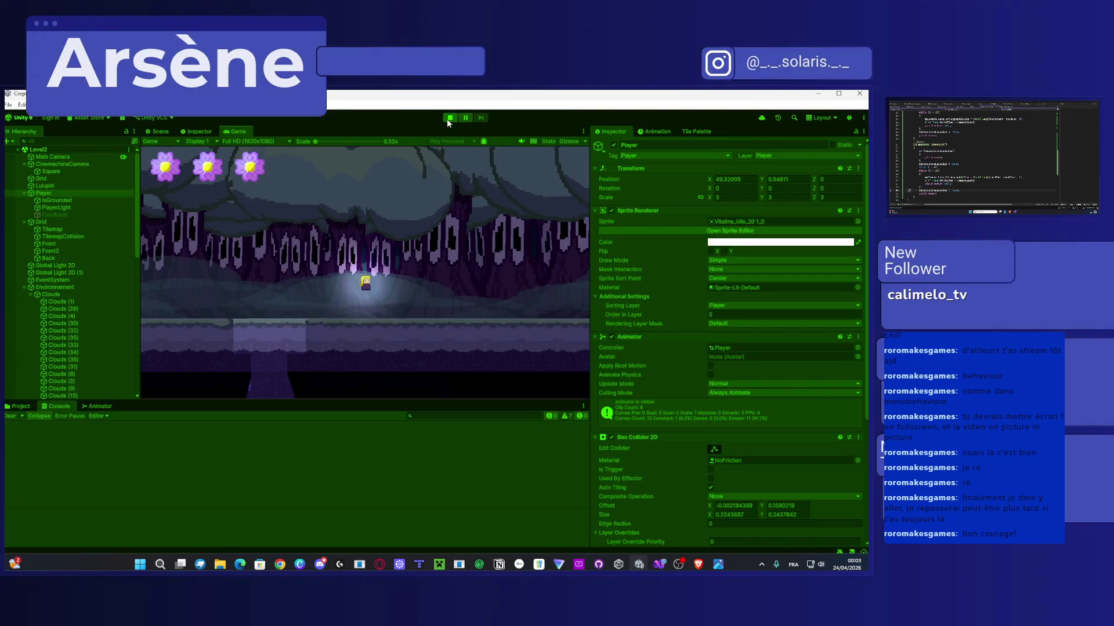
key("Left")
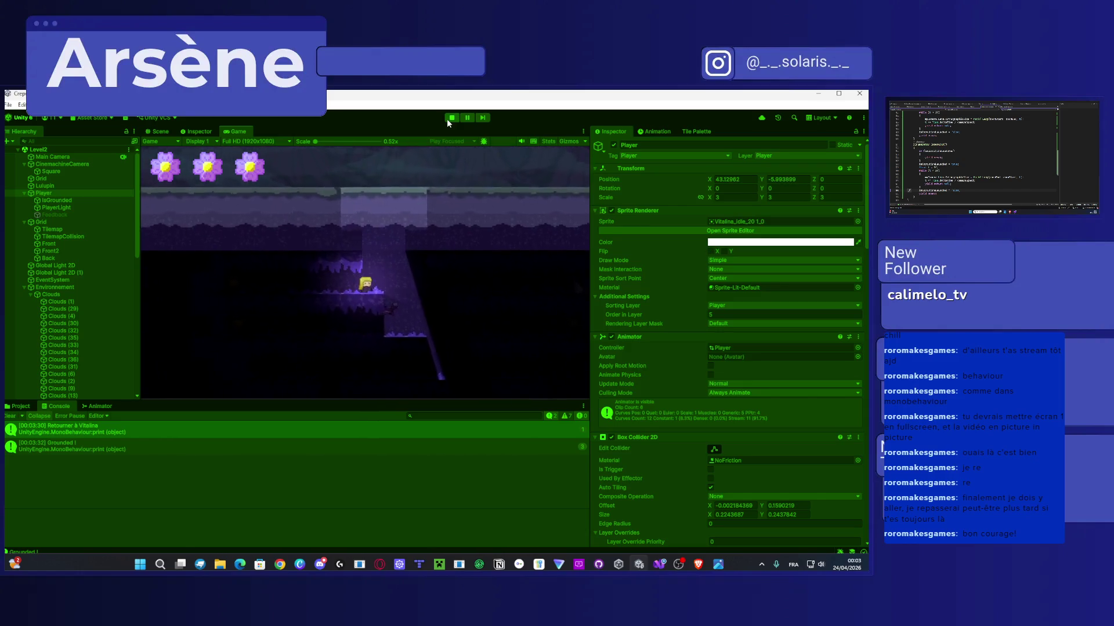
left_click(452, 118)
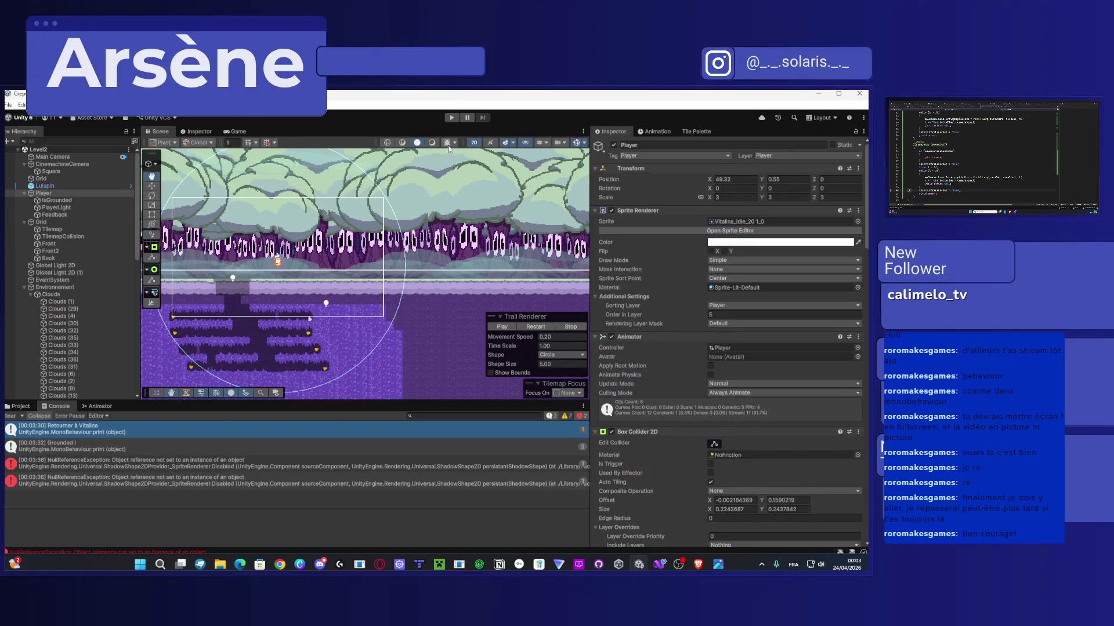
Step: Play-test again, walking left with a jump and double-jump to check the camera zoom
left_click(455, 118)
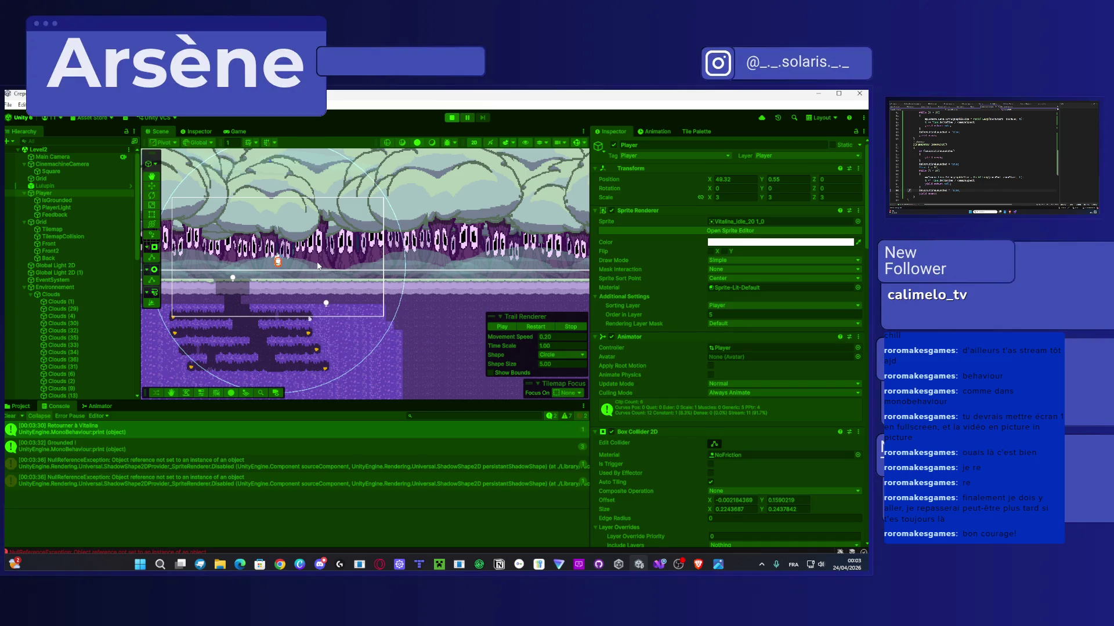
key("Left")
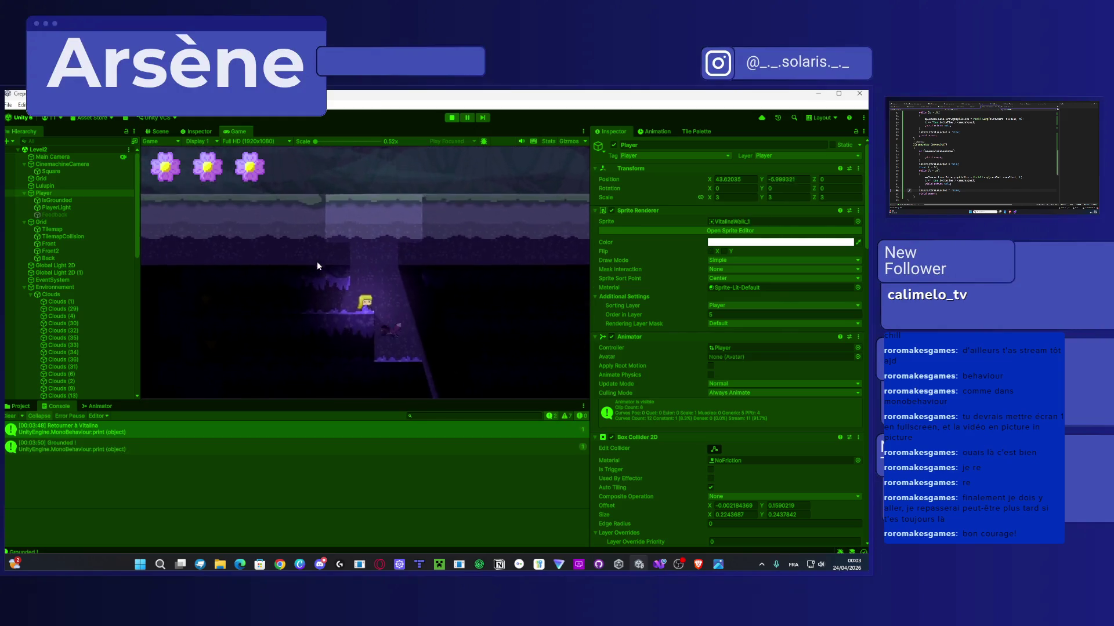
key("space")
key("space")
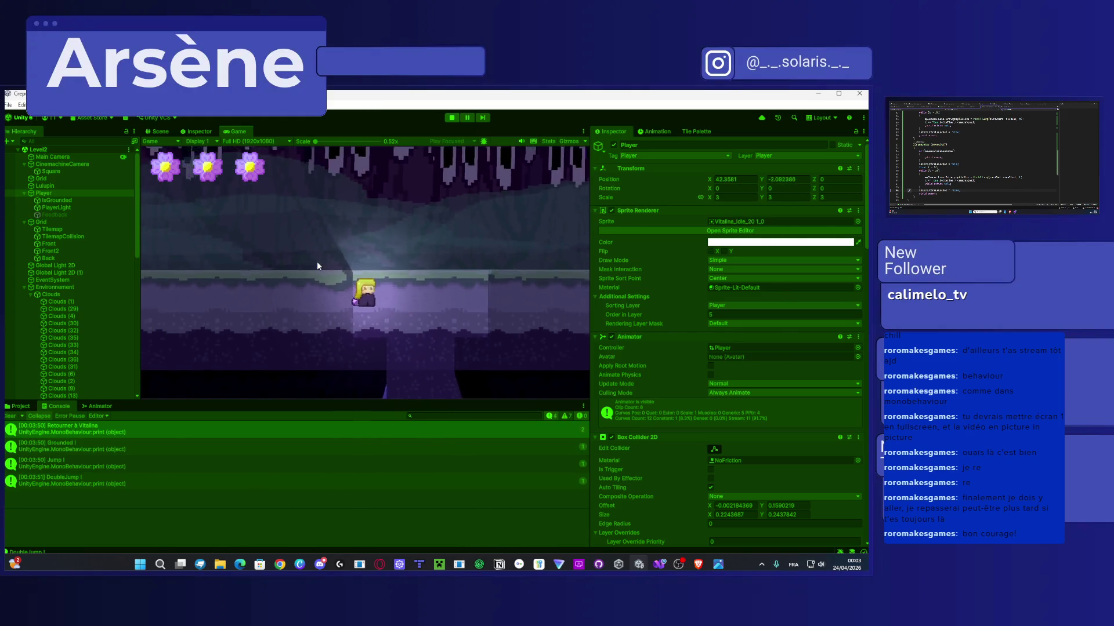
key("space")
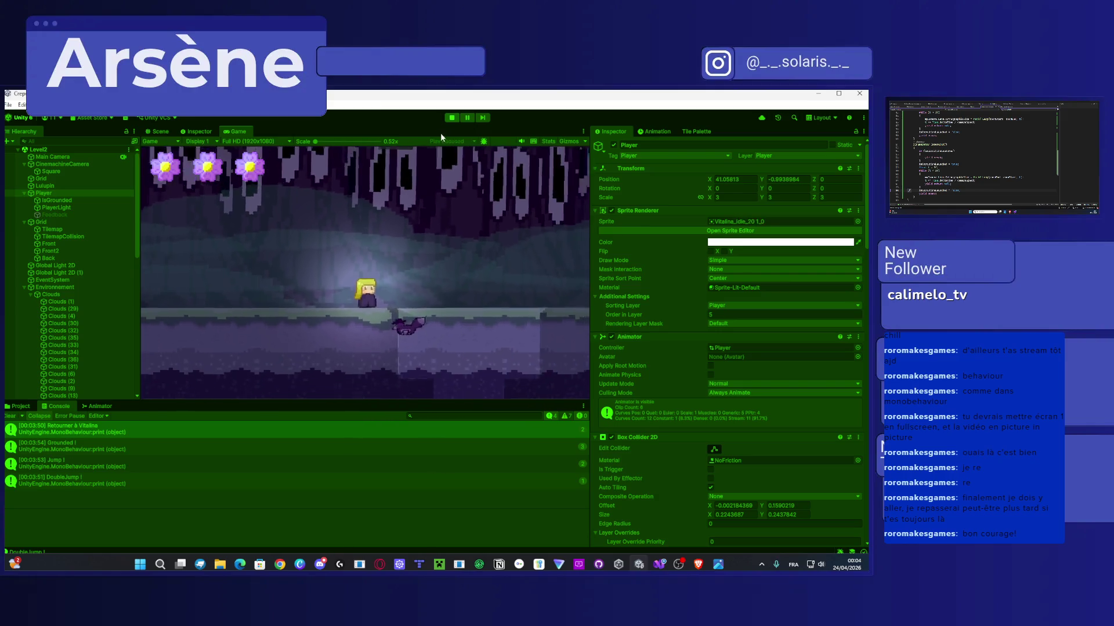
left_click(452, 118)
scroll(992, 157, "up", 3)
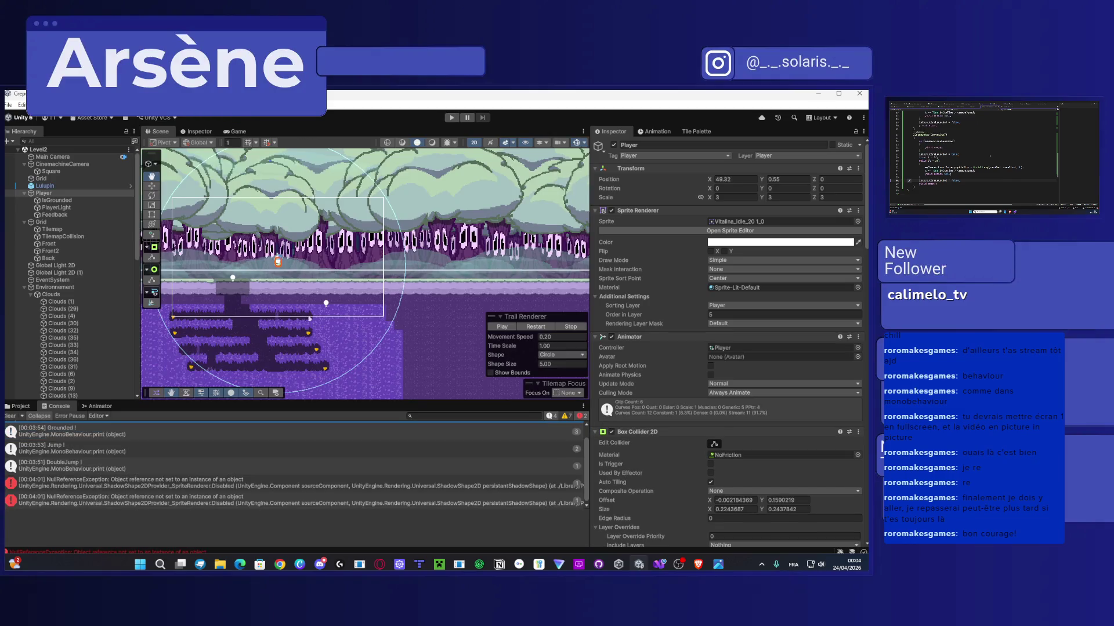
Step: In the CameraBehaviour script, wrap the second if body in braces and insert a yield statement
scroll(992, 156, "up", 5)
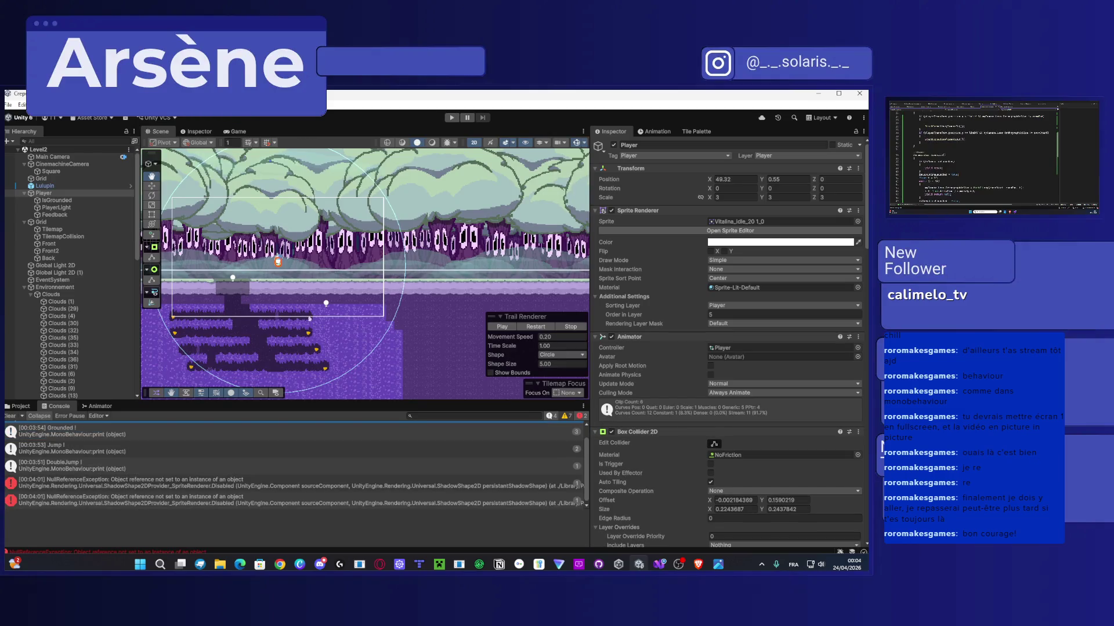
key("alt+Tab")
type("{")
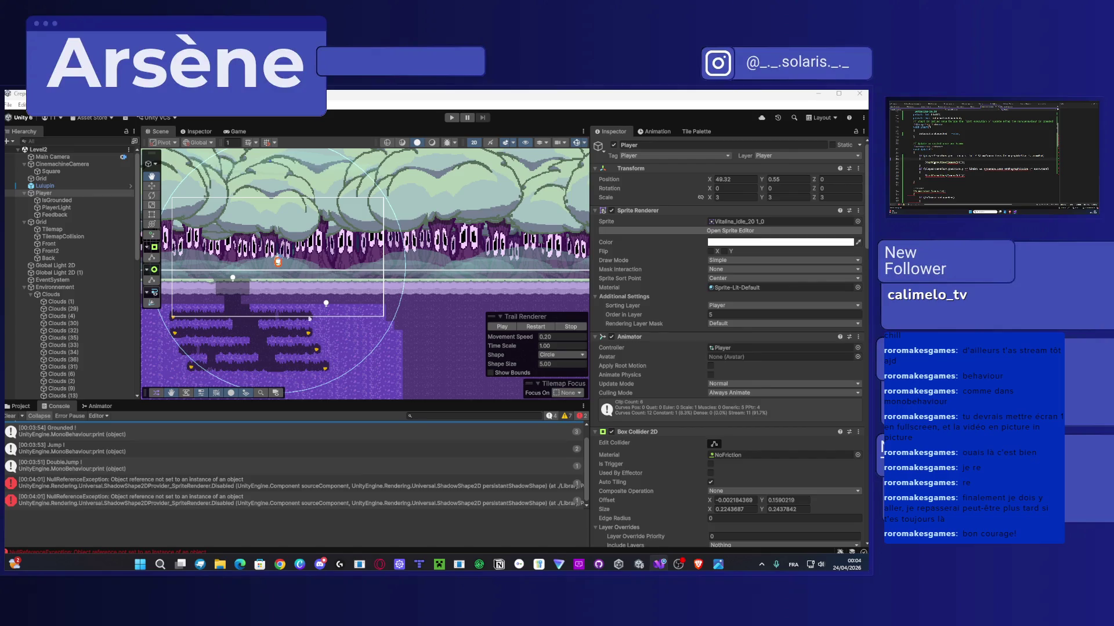
scroll(993, 156, "down", 4)
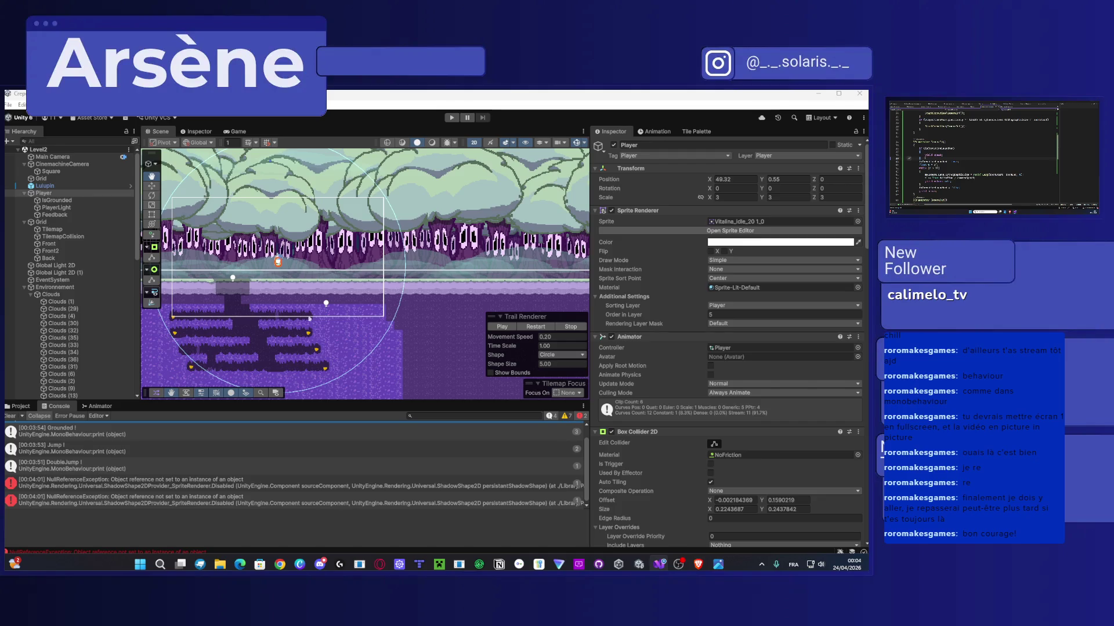
type("y")
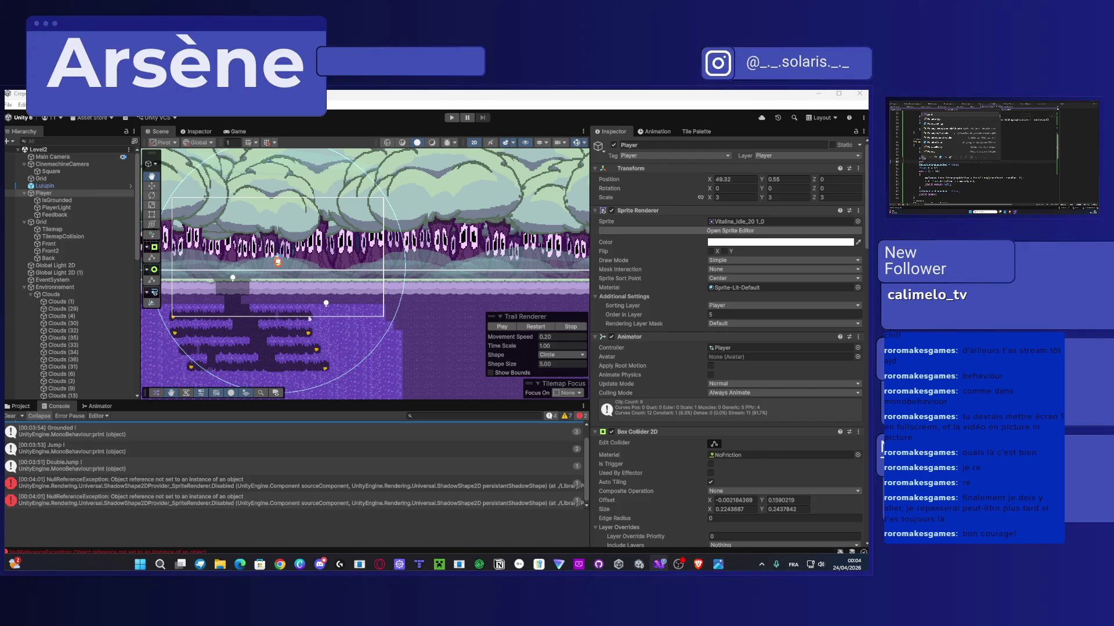
key("Tab")
type(")")
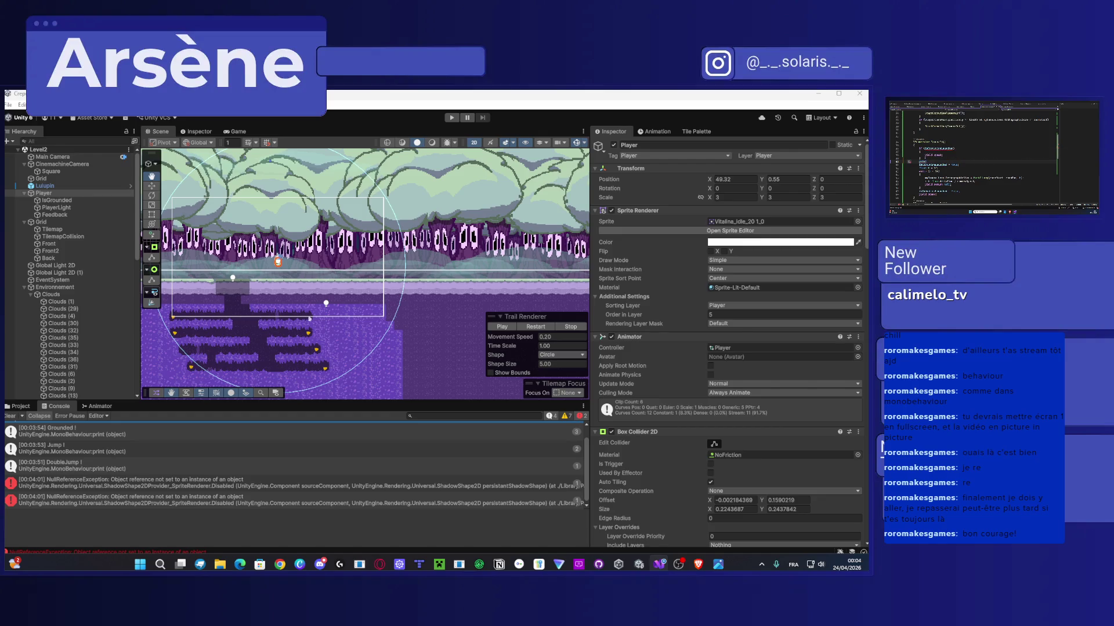
type("yield")
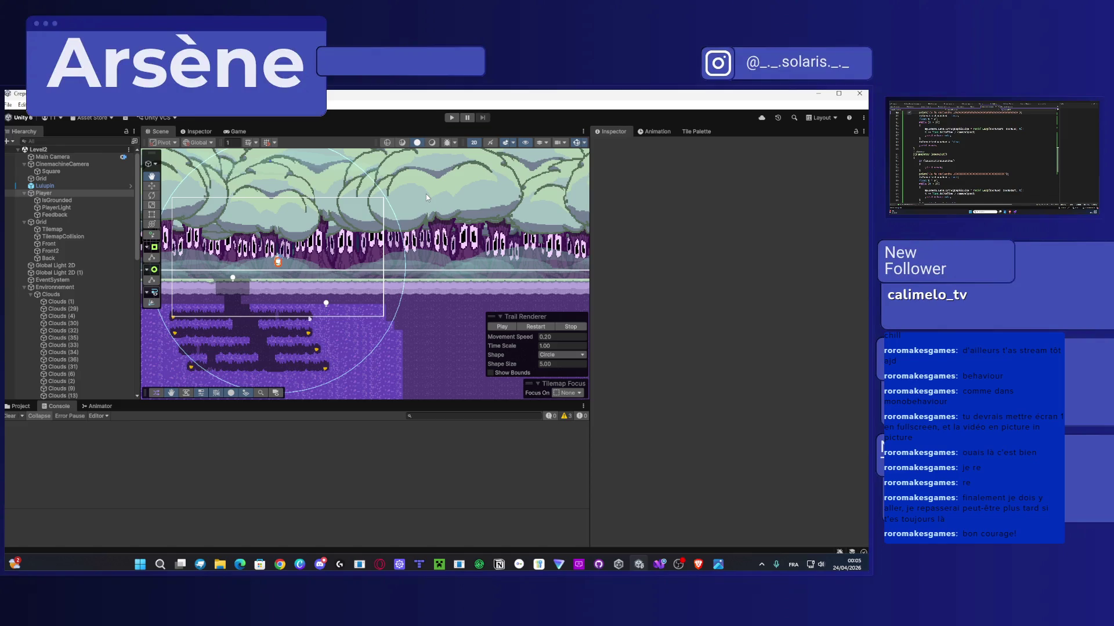
Step: Play-test the edited script, walking left and right, jumping and double-jumping to watch the zoom
key("ctrl+p")
key("Left")
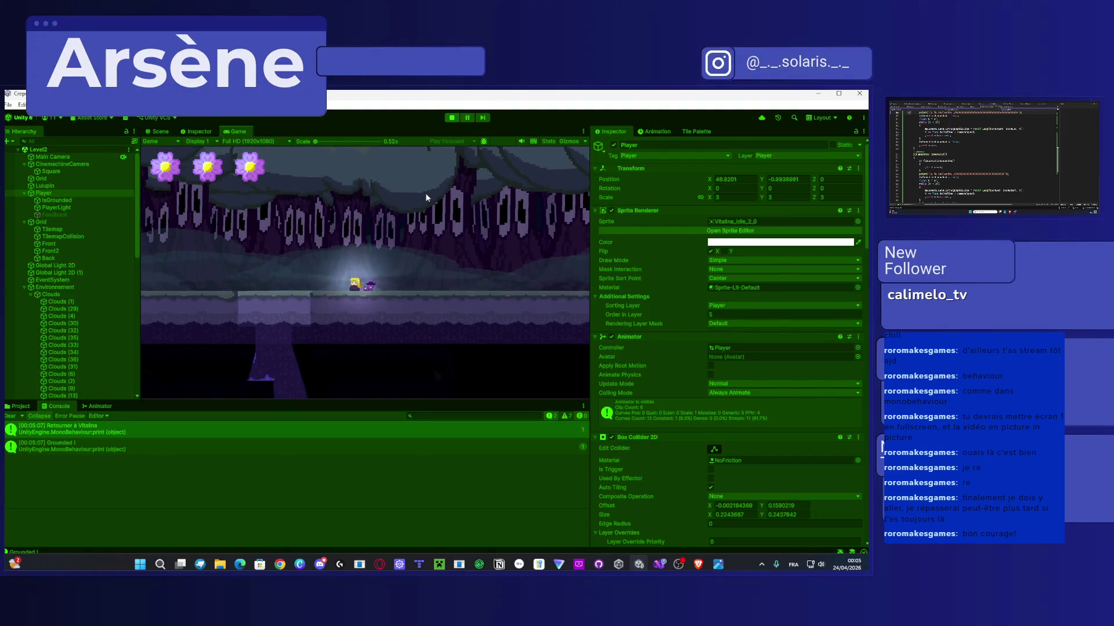
key("Right")
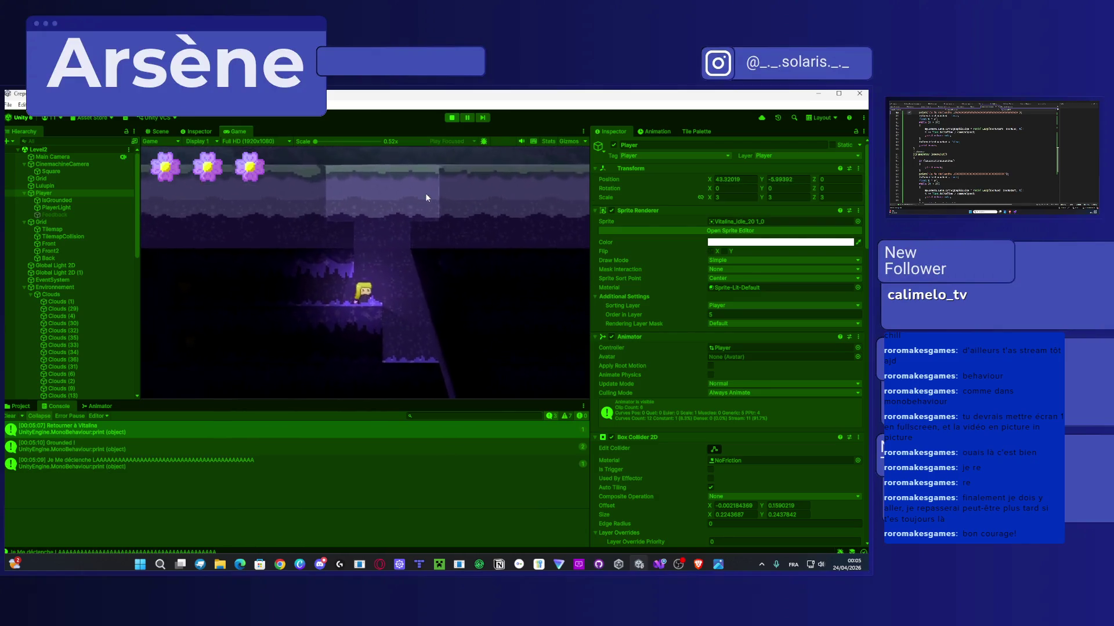
key("space")
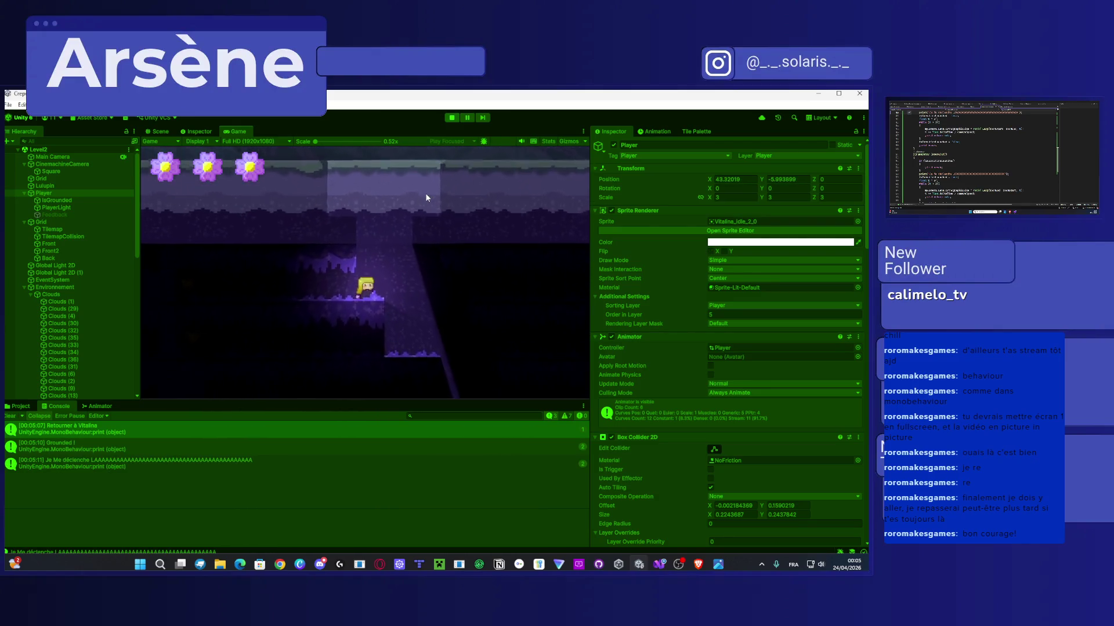
key("space")
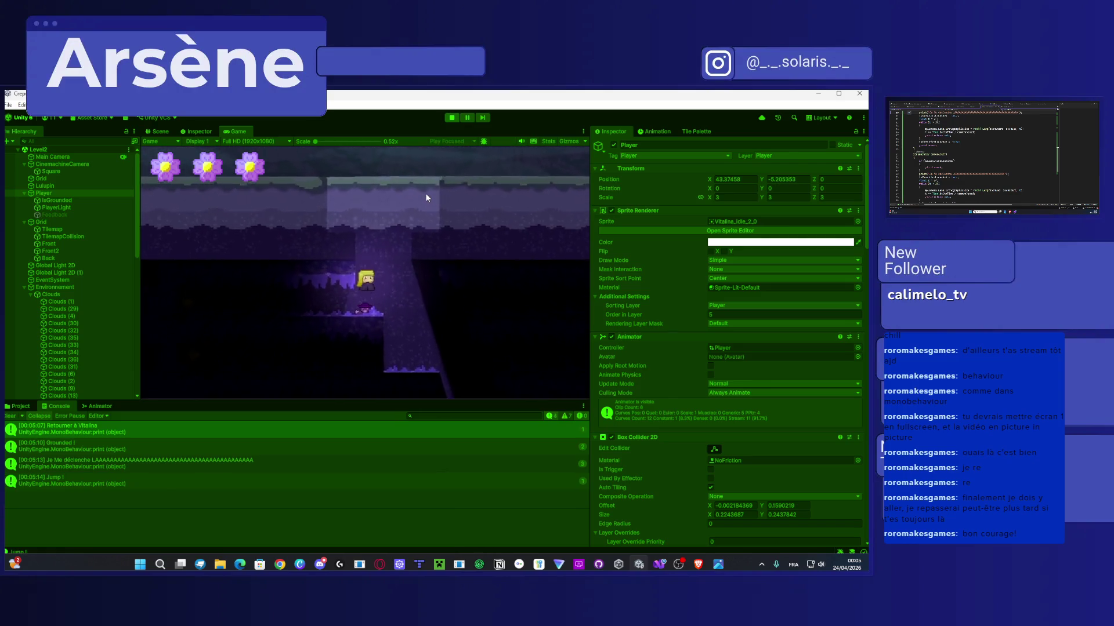
key("space")
key("space")
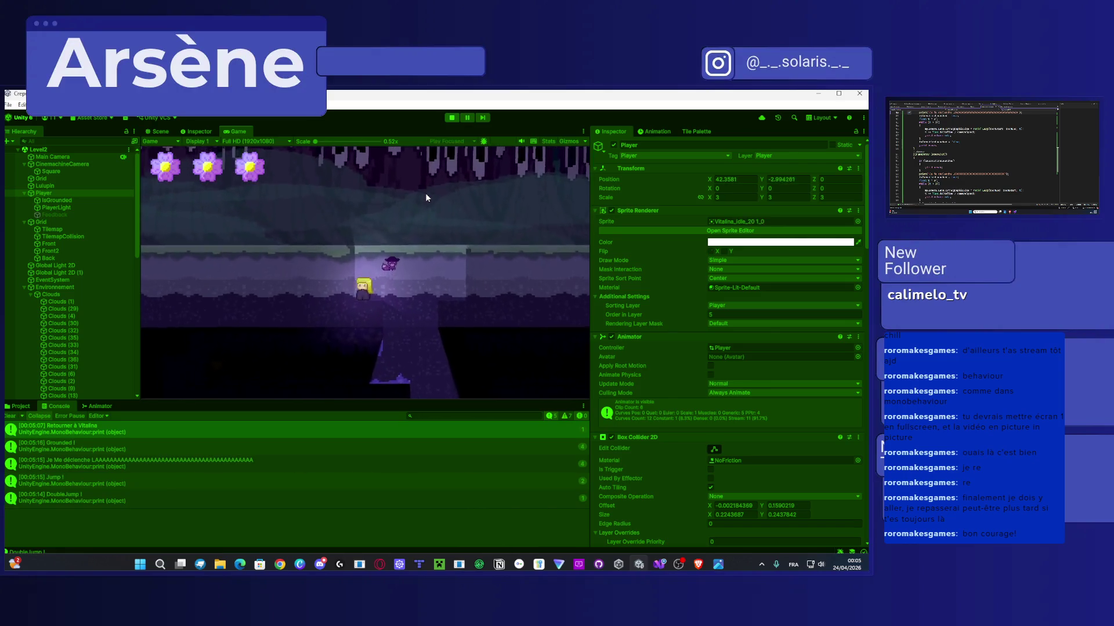
key("Left")
key("space")
key("space")
key("Left")
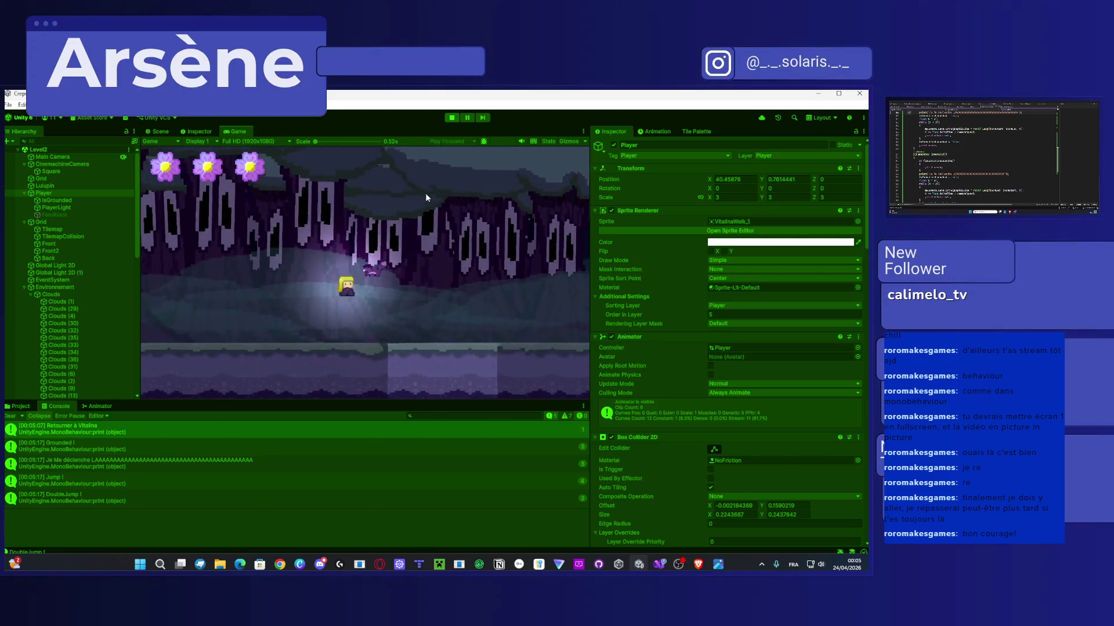
key("Right")
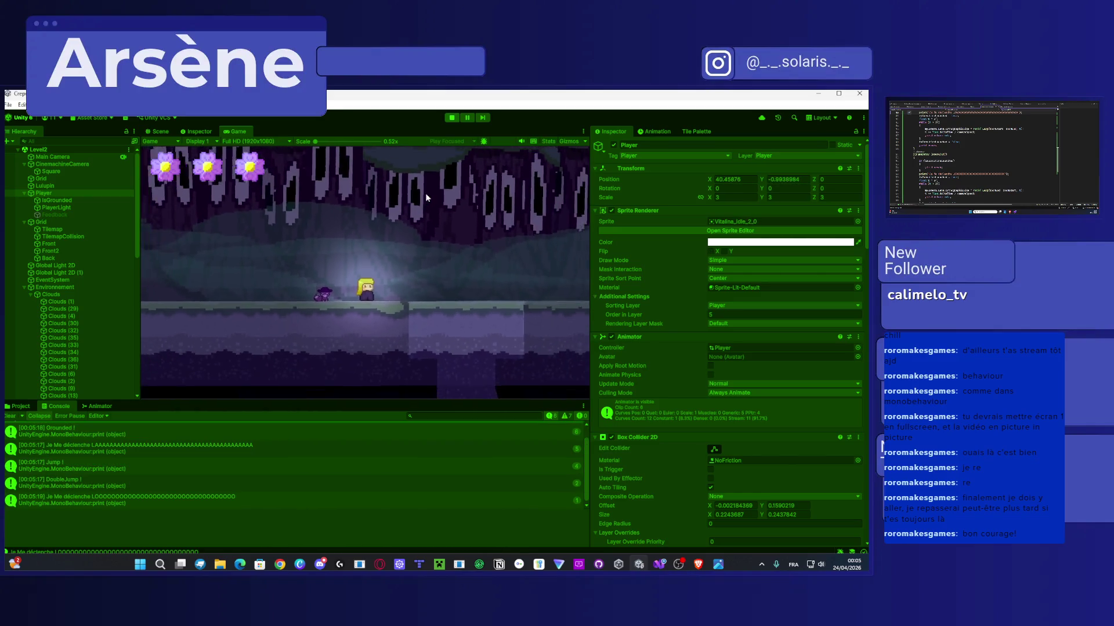
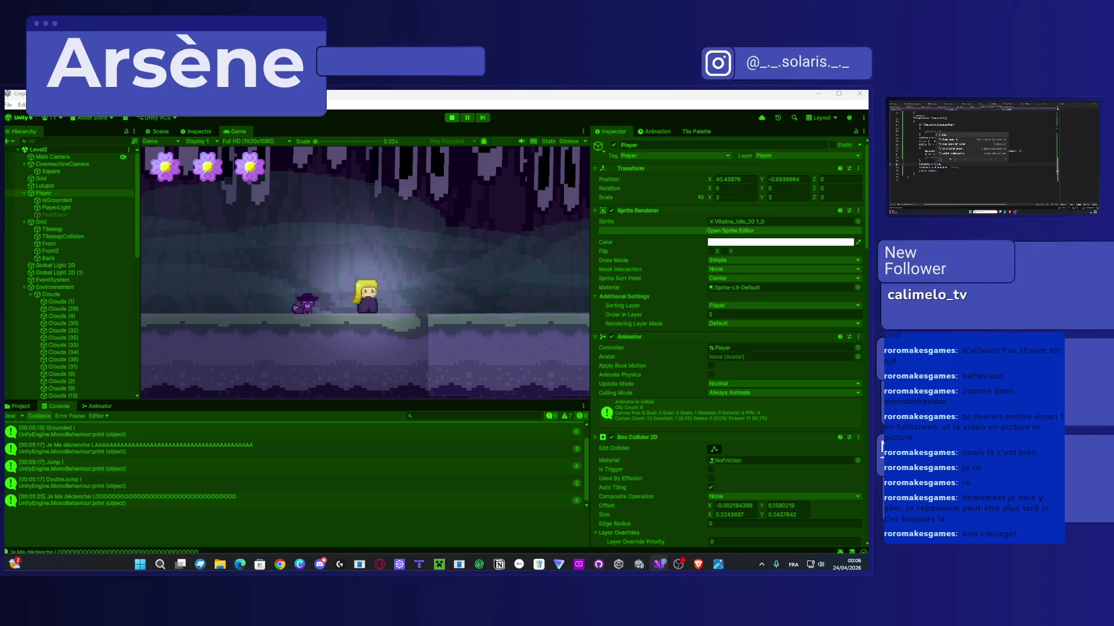
Step: Stop the running game and start a fresh Play-mode run
left_click(453, 120)
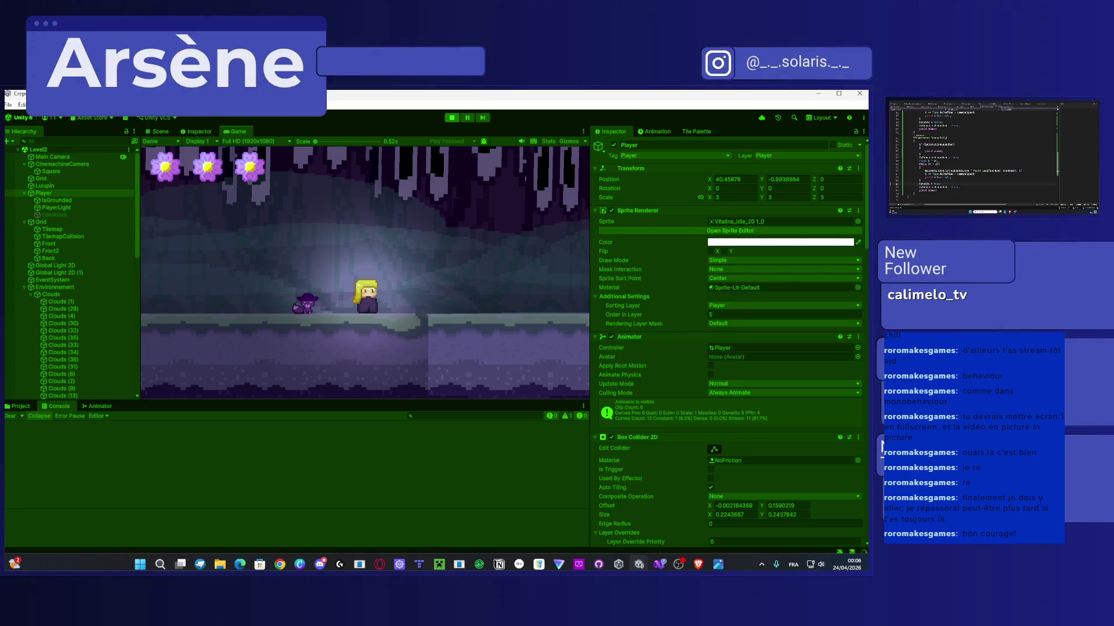
left_click(451, 118)
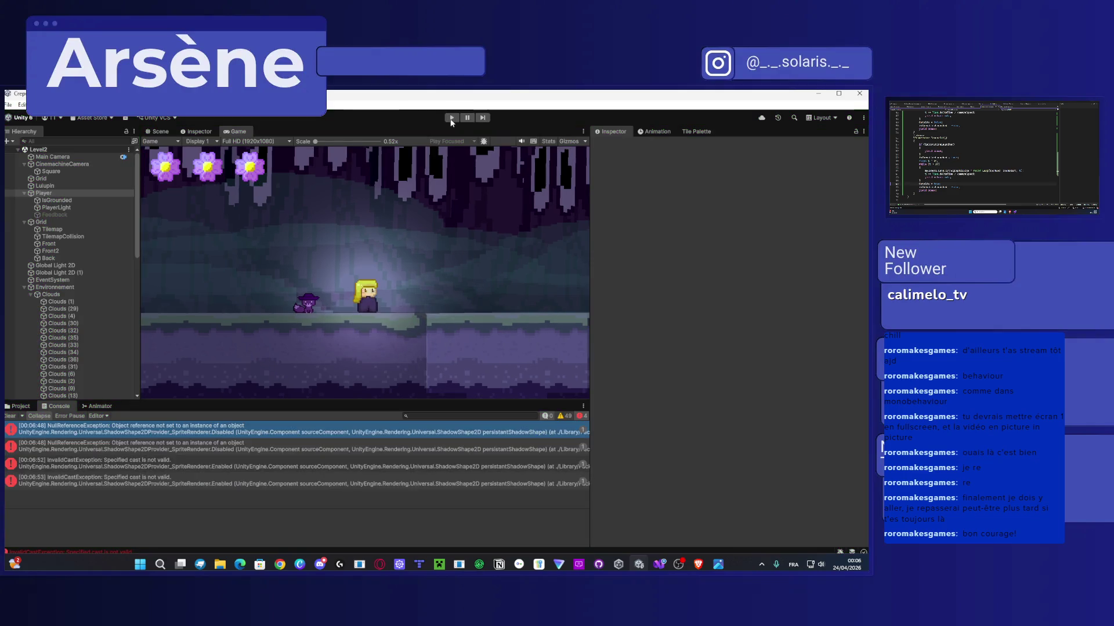
left_click(450, 119)
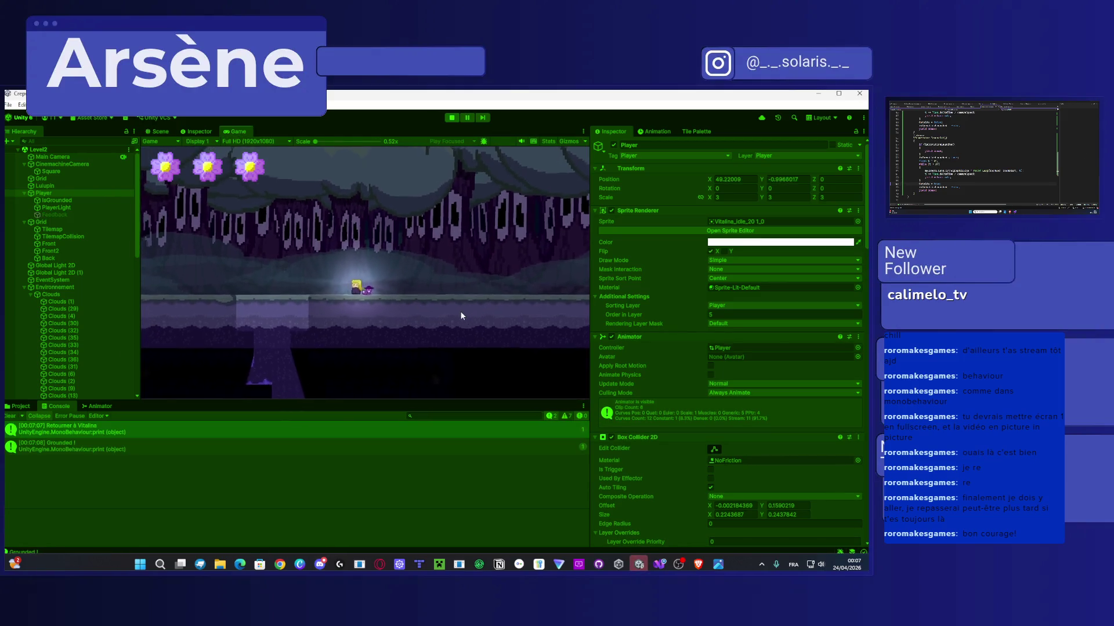
Step: Walk the player left down into the lower cave, then stop the test run
key("Left")
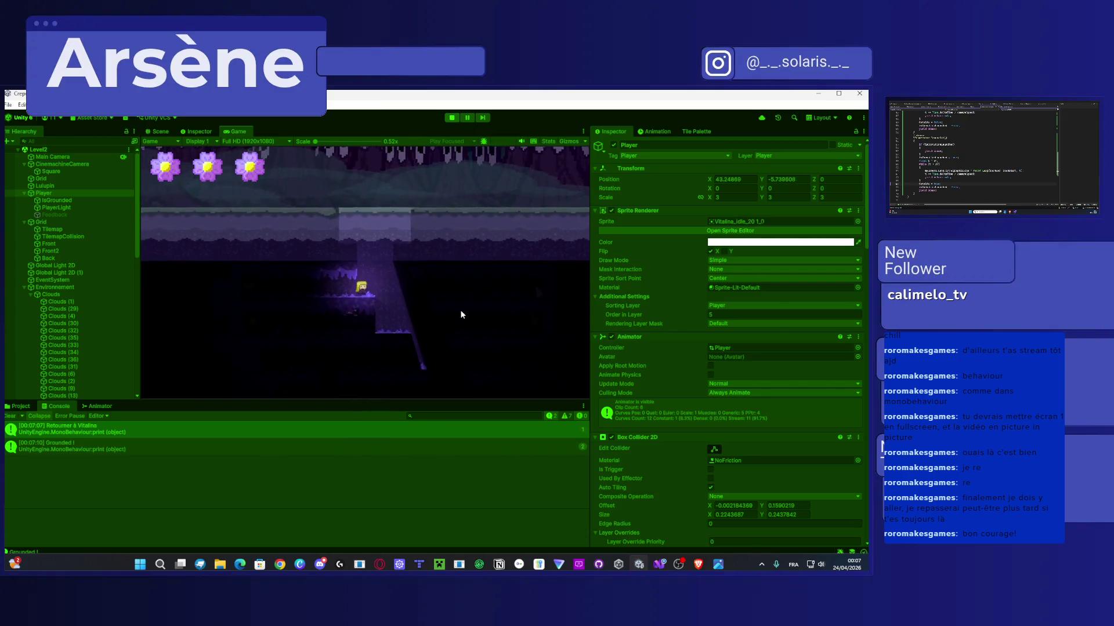
key("Right")
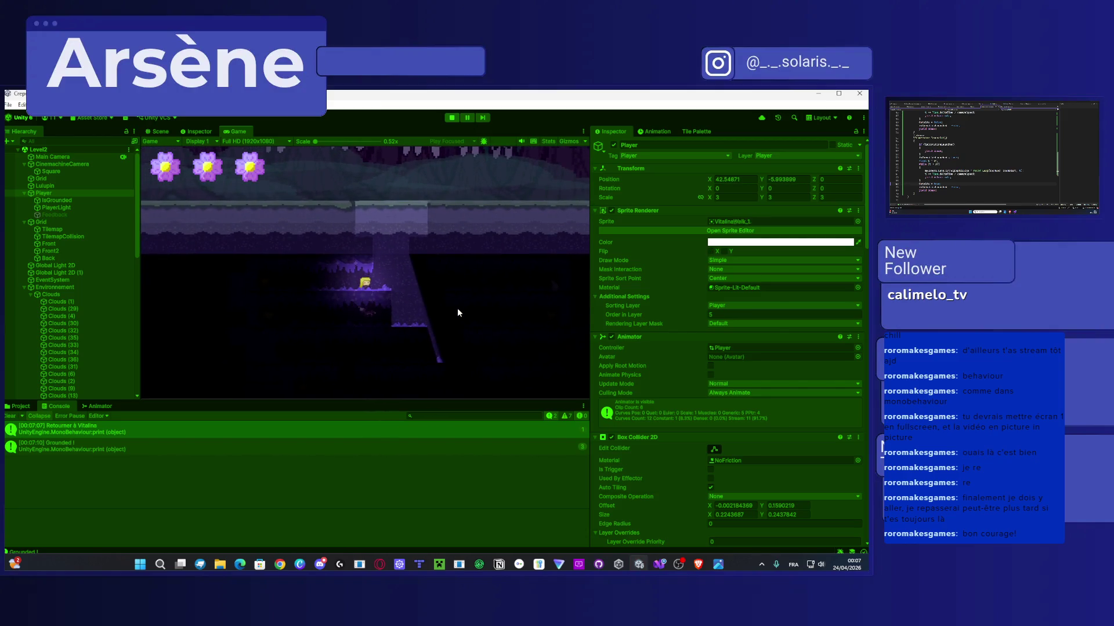
key("Left")
scroll(664, 319, "down", 15)
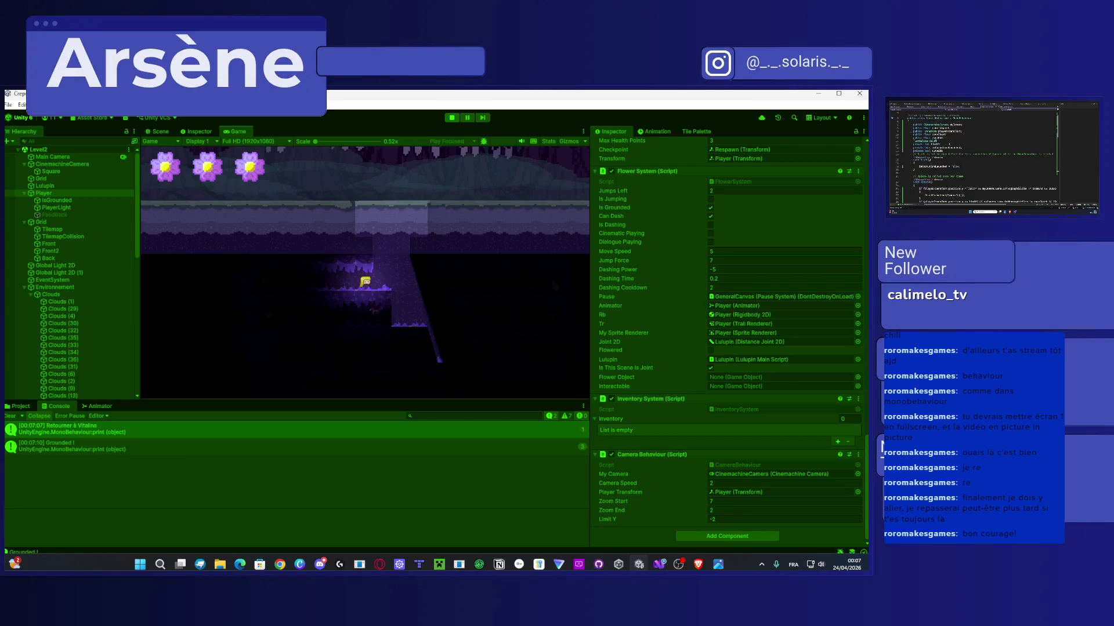
key("alt+Tab")
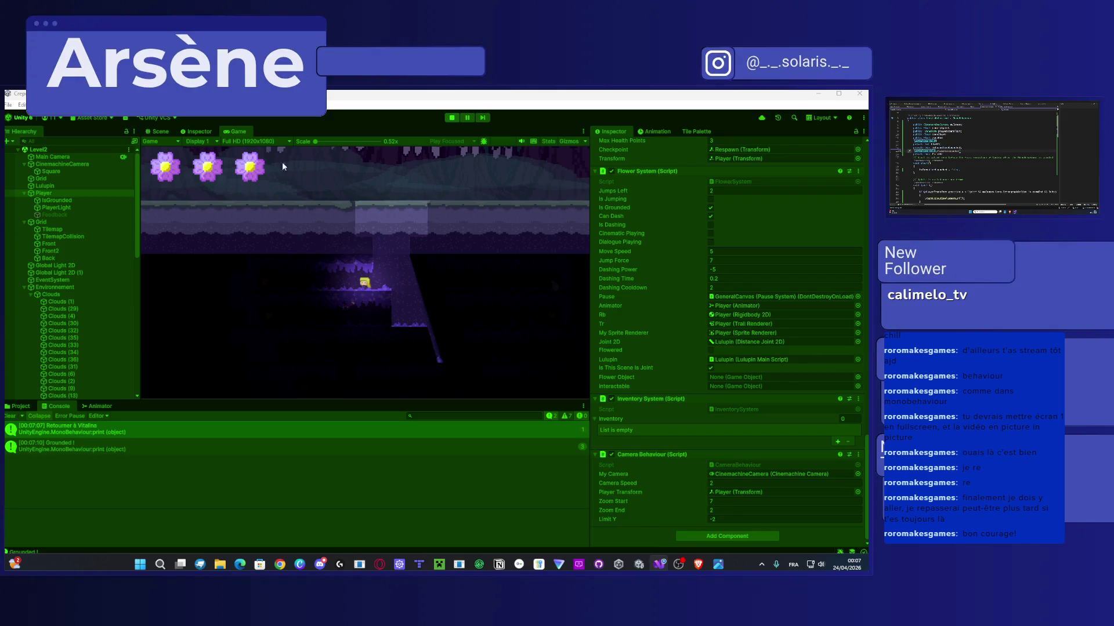
left_click(455, 121)
left_click(455, 121)
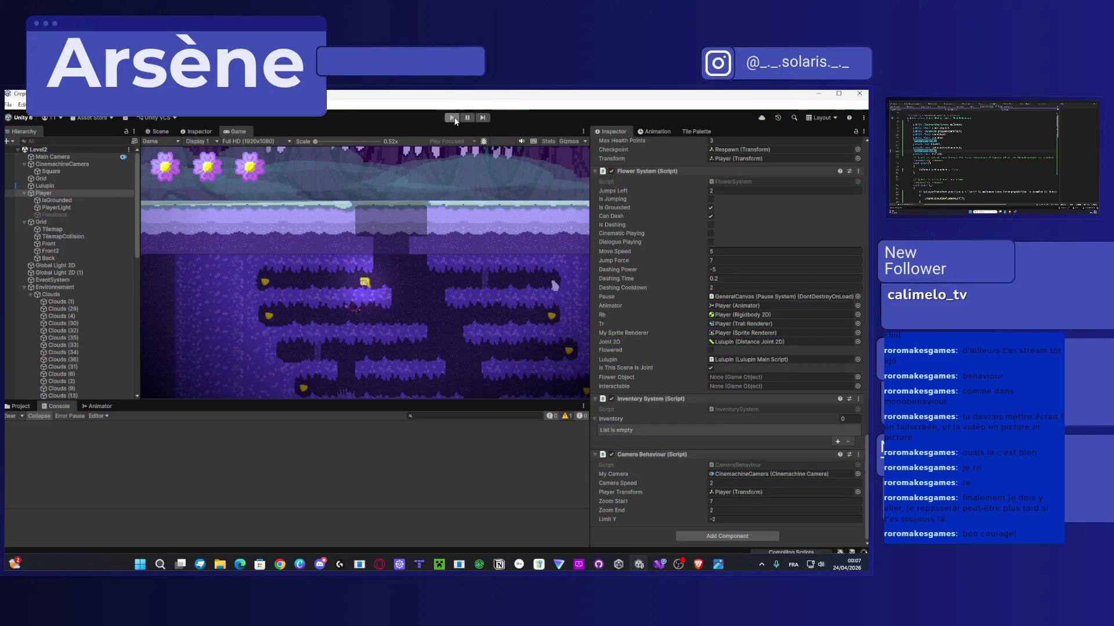
Step: Play the level, walk the player left until they drop into the pit, then stop
left_click(455, 121)
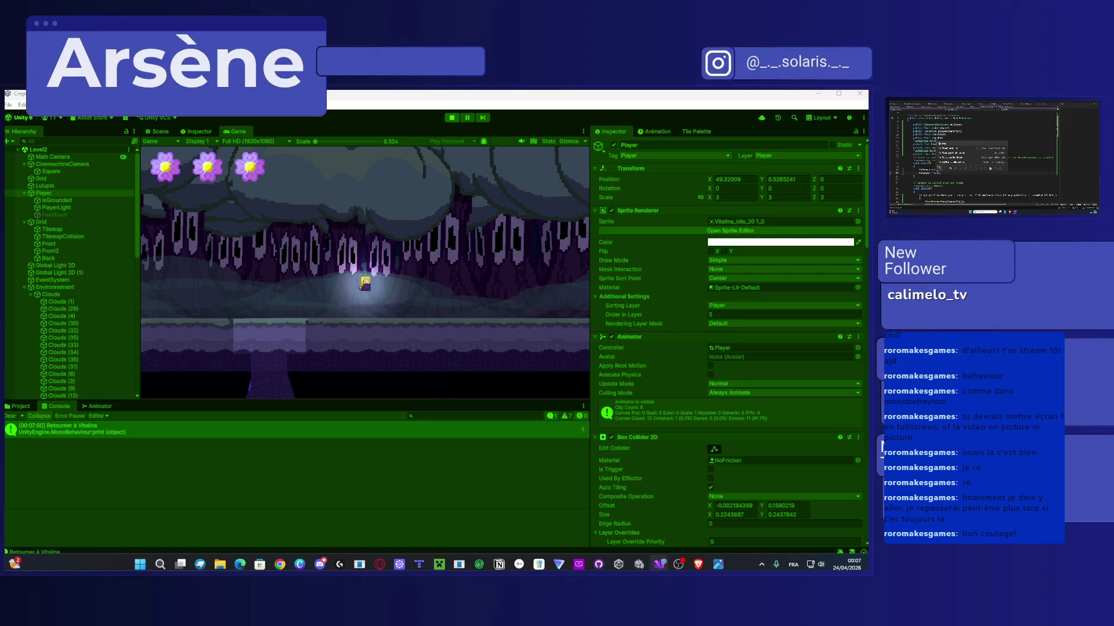
left_click(395, 268)
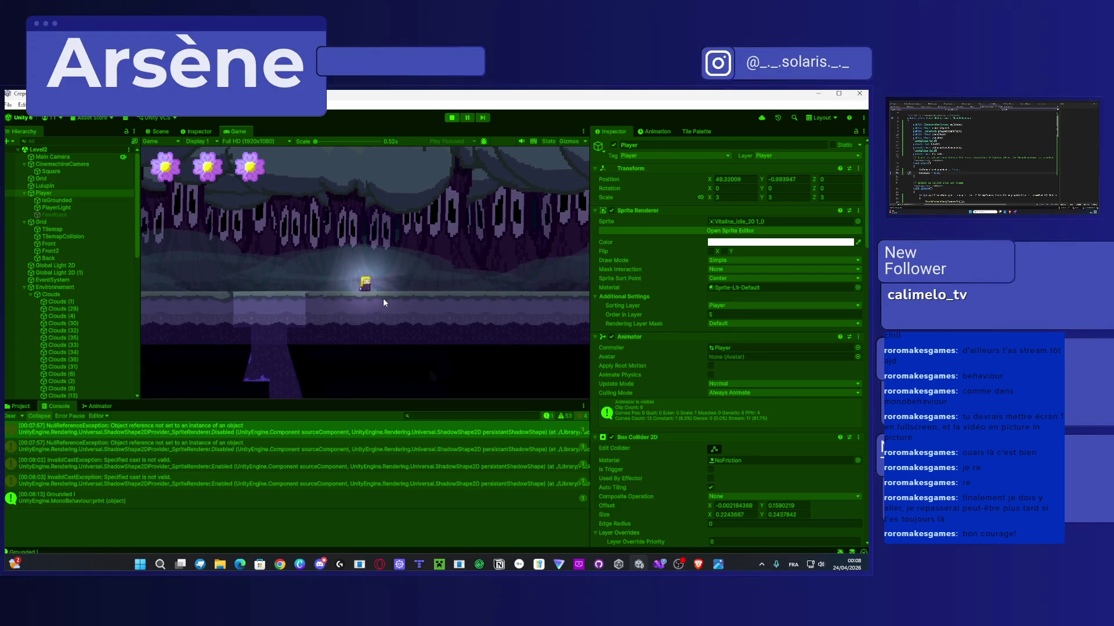
key("Left")
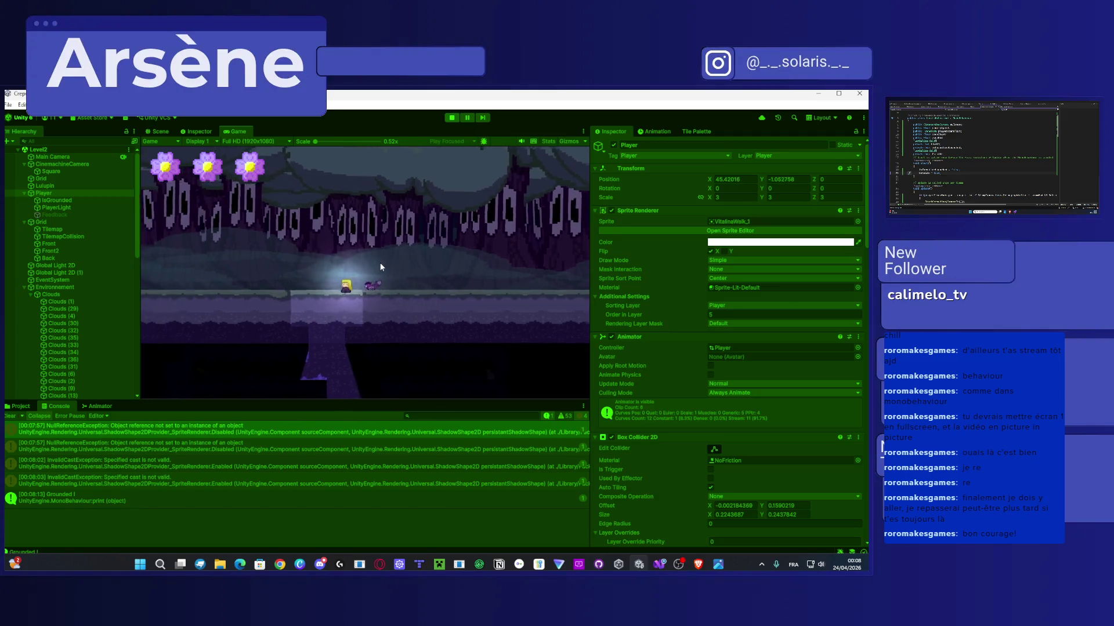
left_click(447, 118)
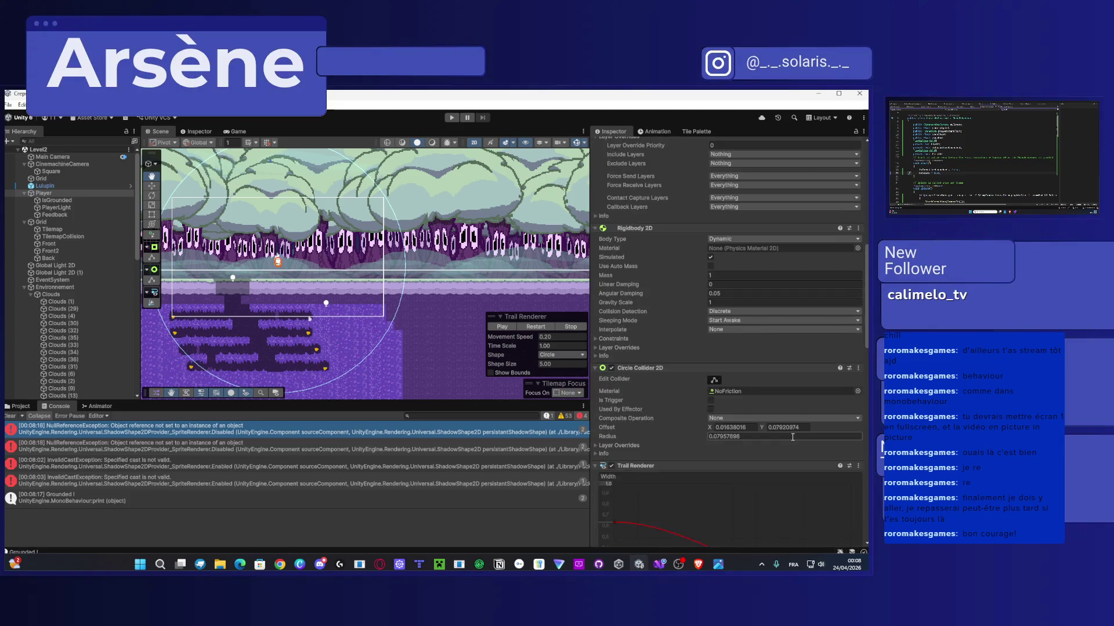
Step: Start the game and walk the player left into the close-up camera area
scroll(797, 434, "down", 10)
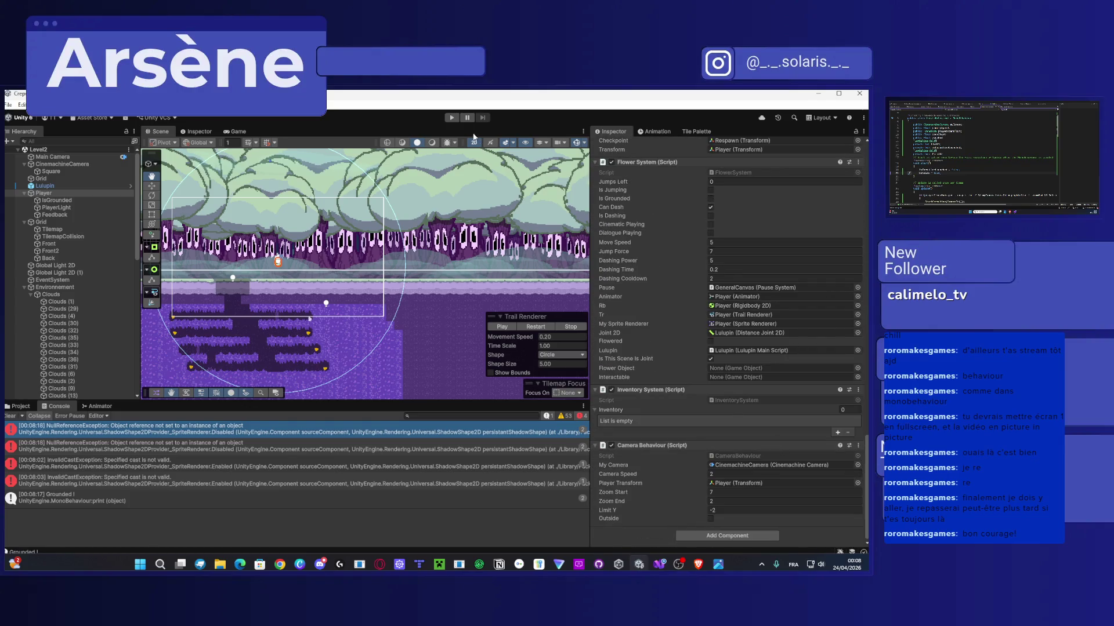
left_click(451, 118)
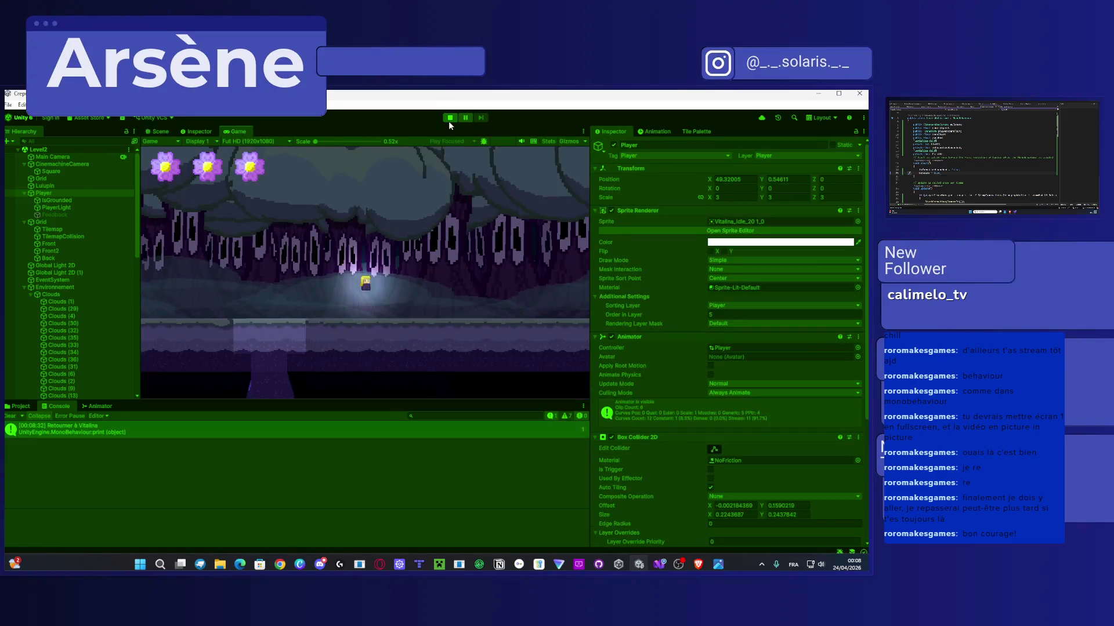
scroll(642, 315, "down", 15)
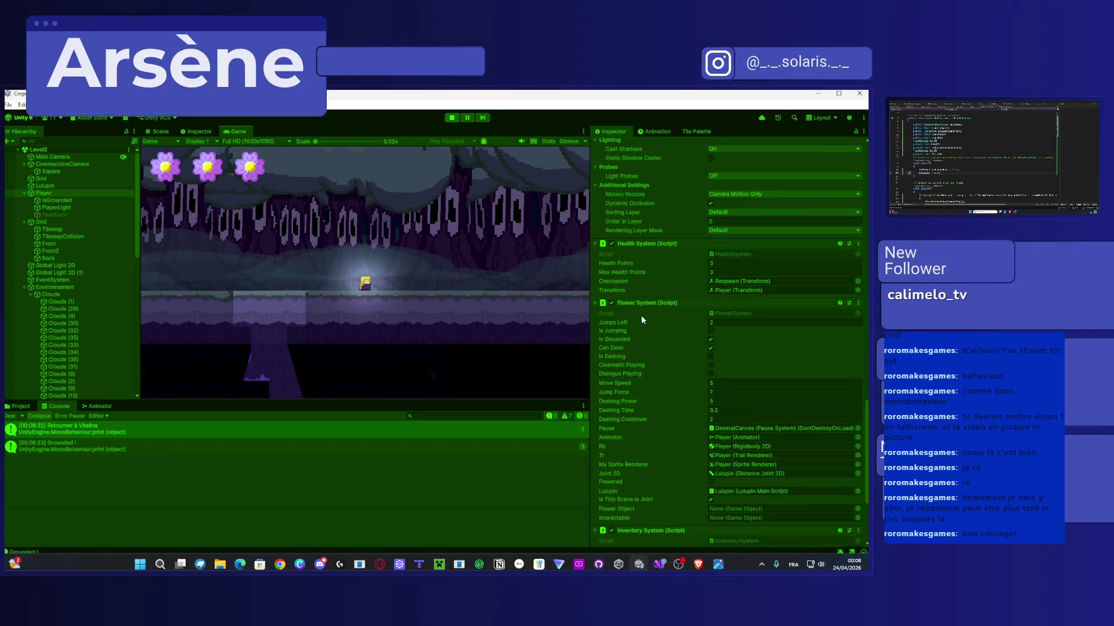
left_click(451, 315)
key("Left")
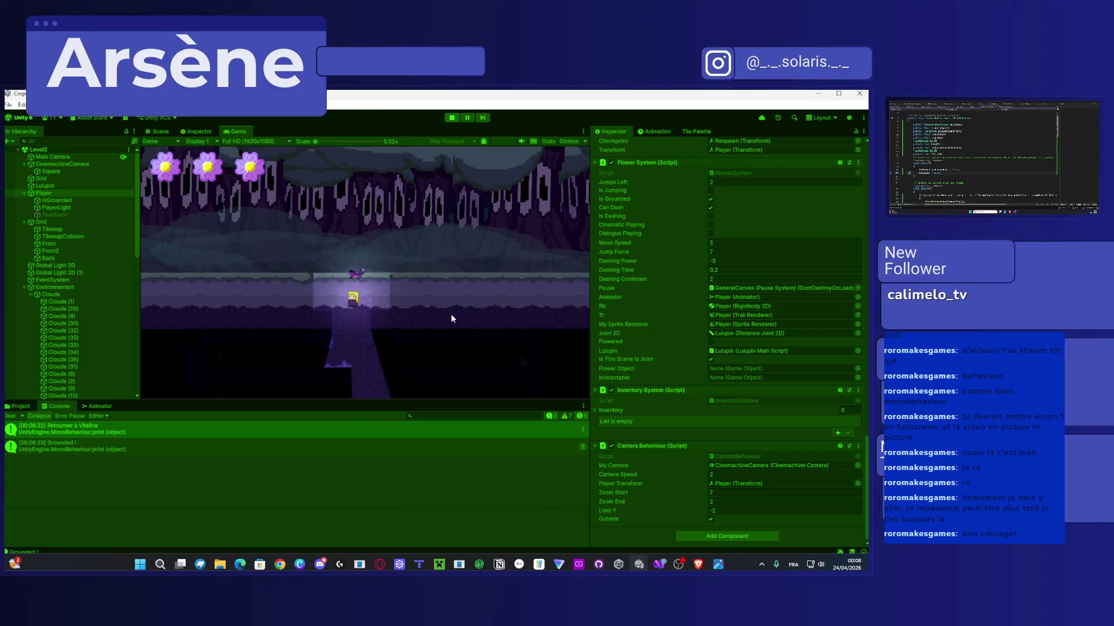
key("space")
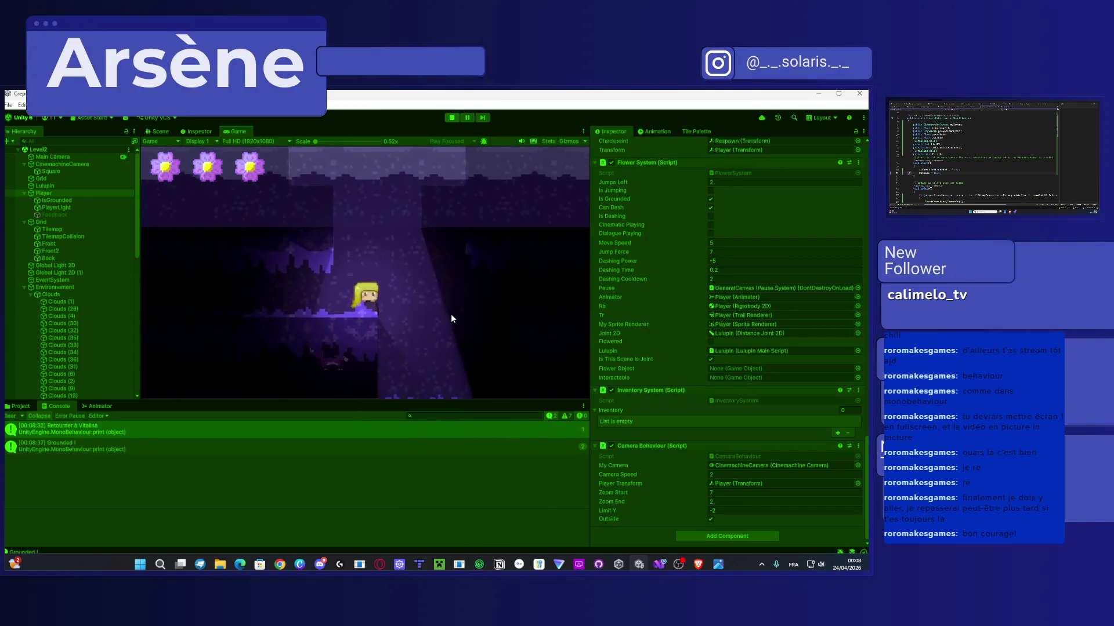
Step: Jump, double-jump and drop to the lower area to collect the appleTurnover
key("space")
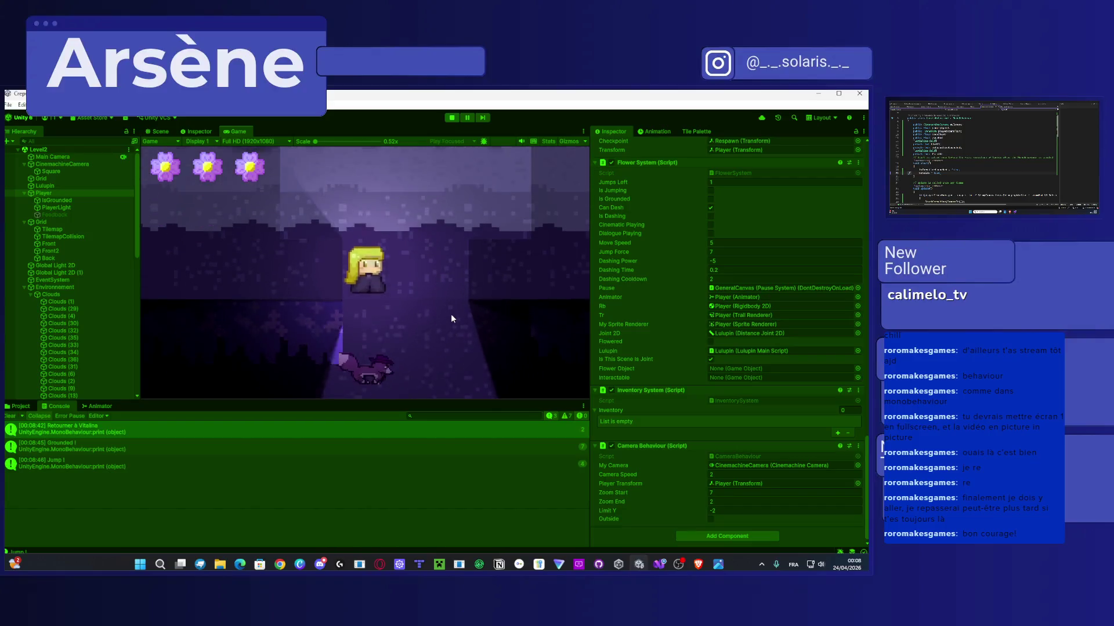
key("space")
key("space")
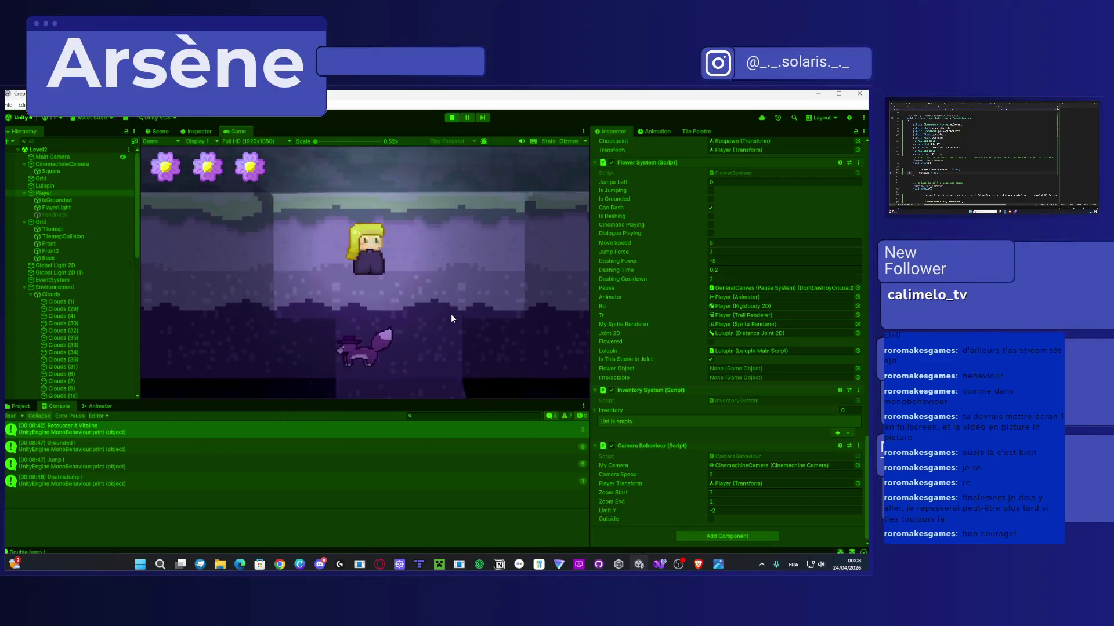
key("space")
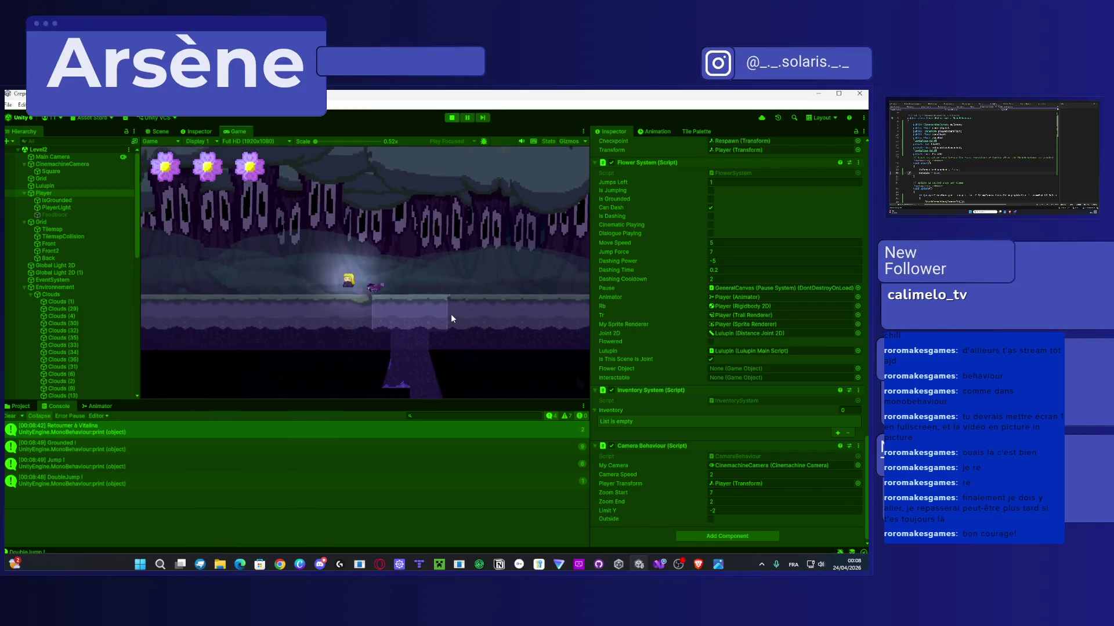
key("d")
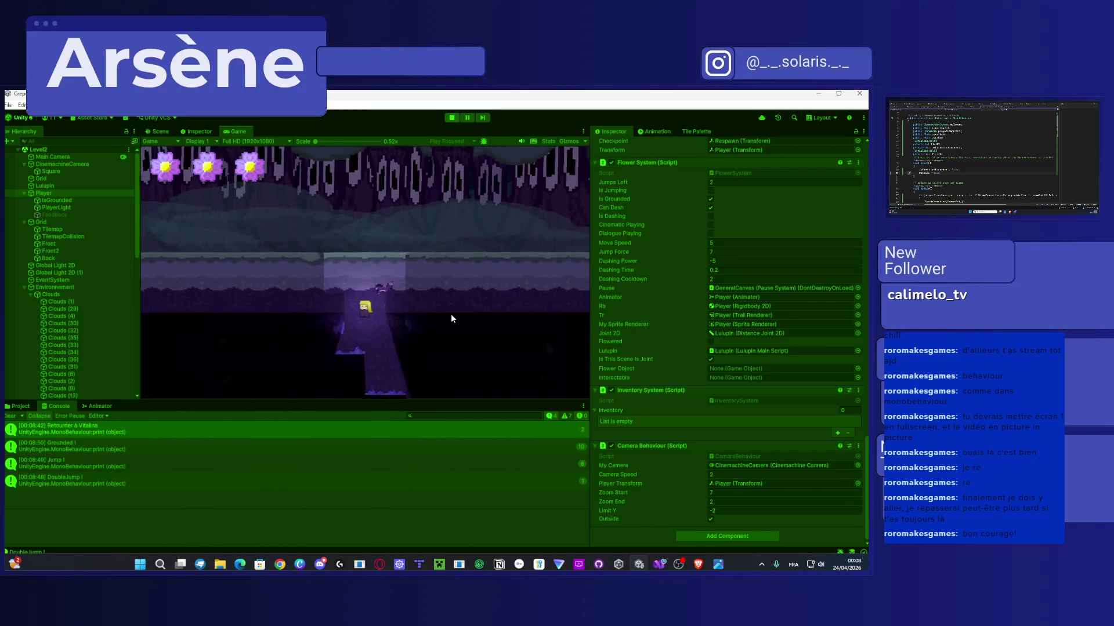
key("d")
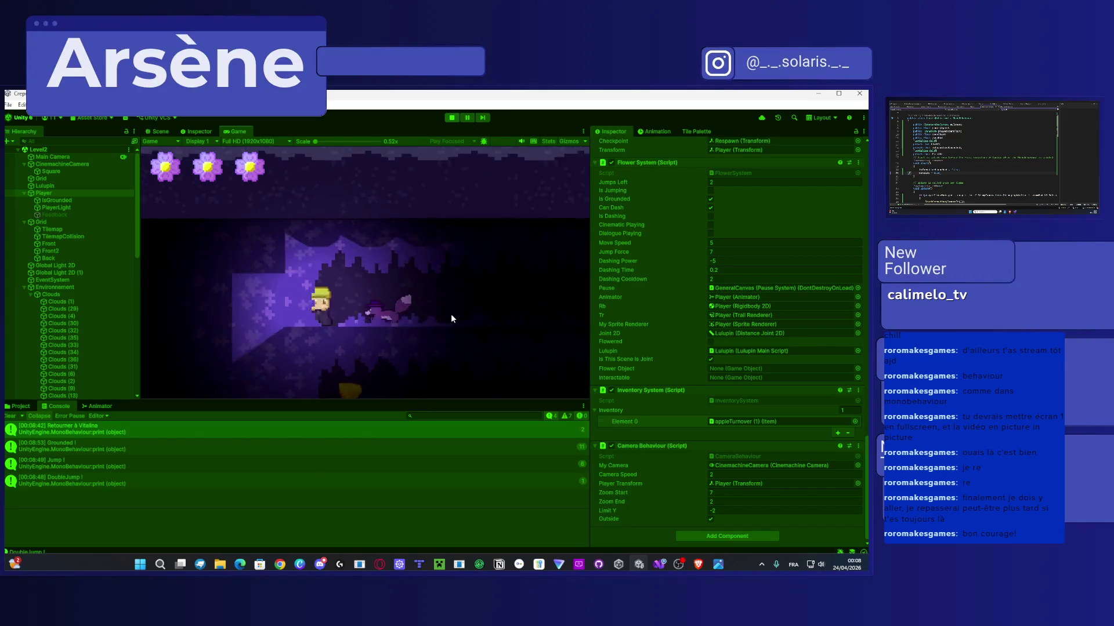
key("a")
Step: Stop the game and change Camera Behaviour's Camera Speed from 2 to 1
left_click(451, 118)
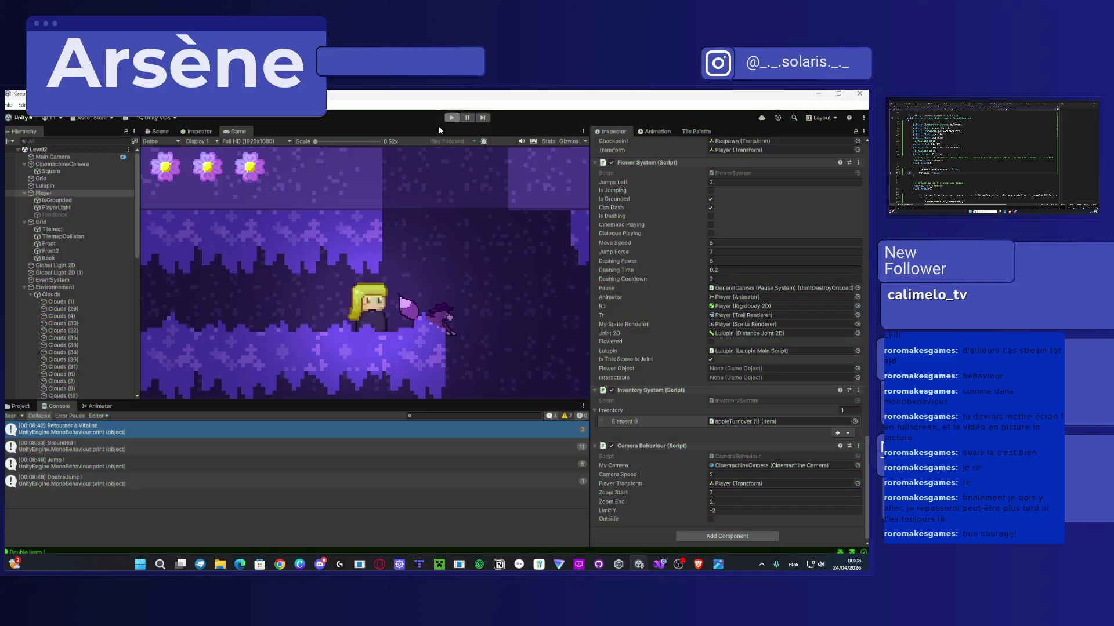
left_click(732, 474)
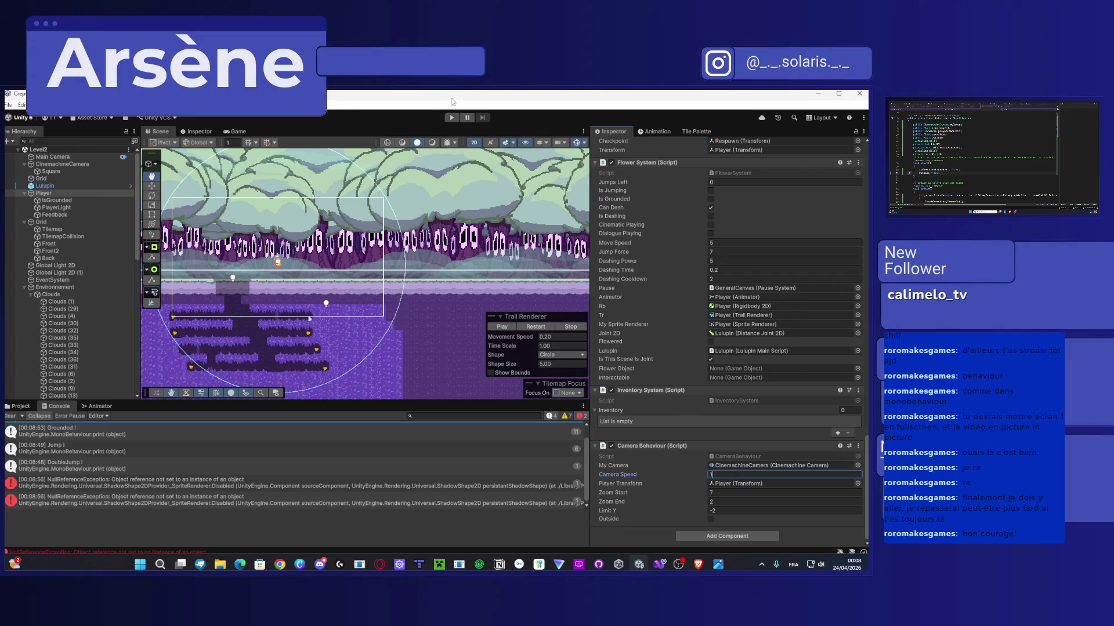
left_click(450, 117)
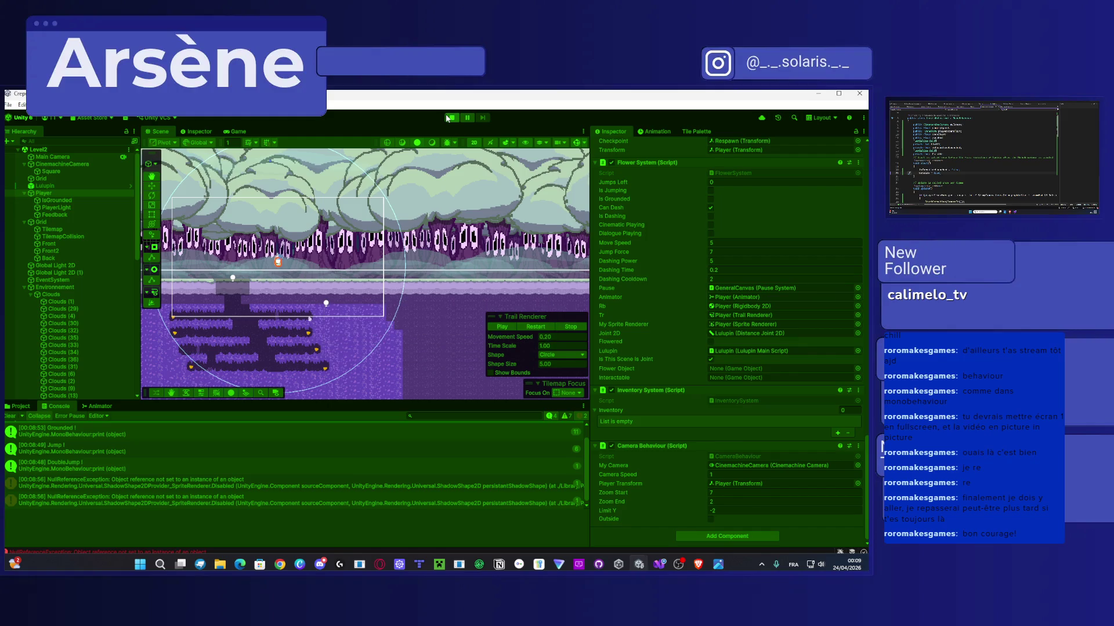
Step: Start a test run with Camera Speed 1, then bring up CameraBehaviour.cs in Visual Studio
left_click(448, 118)
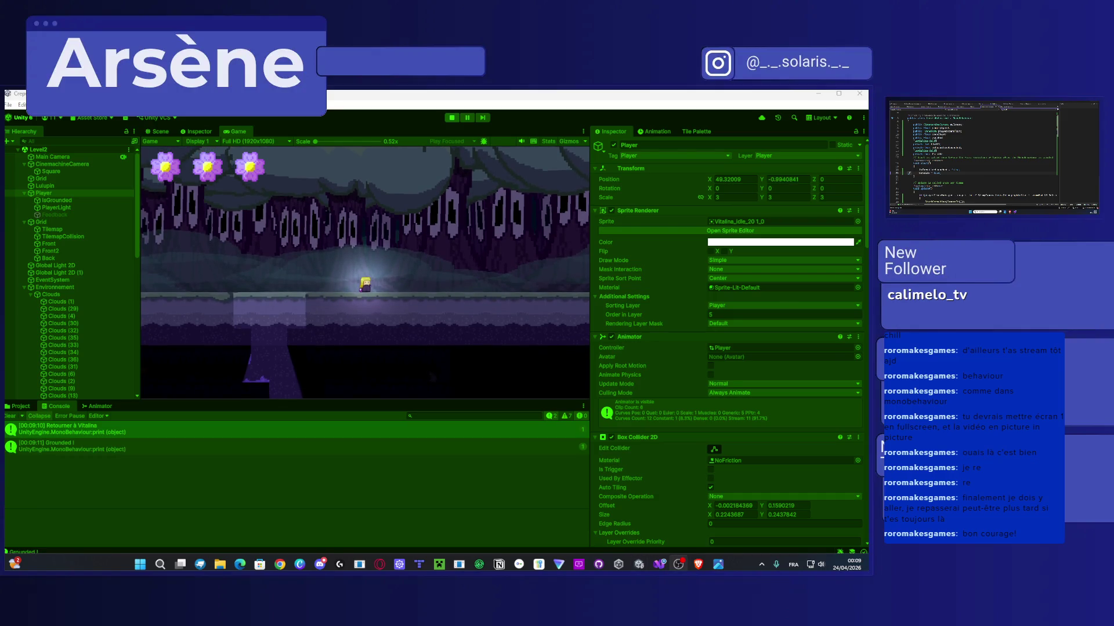
key("alt+Tab")
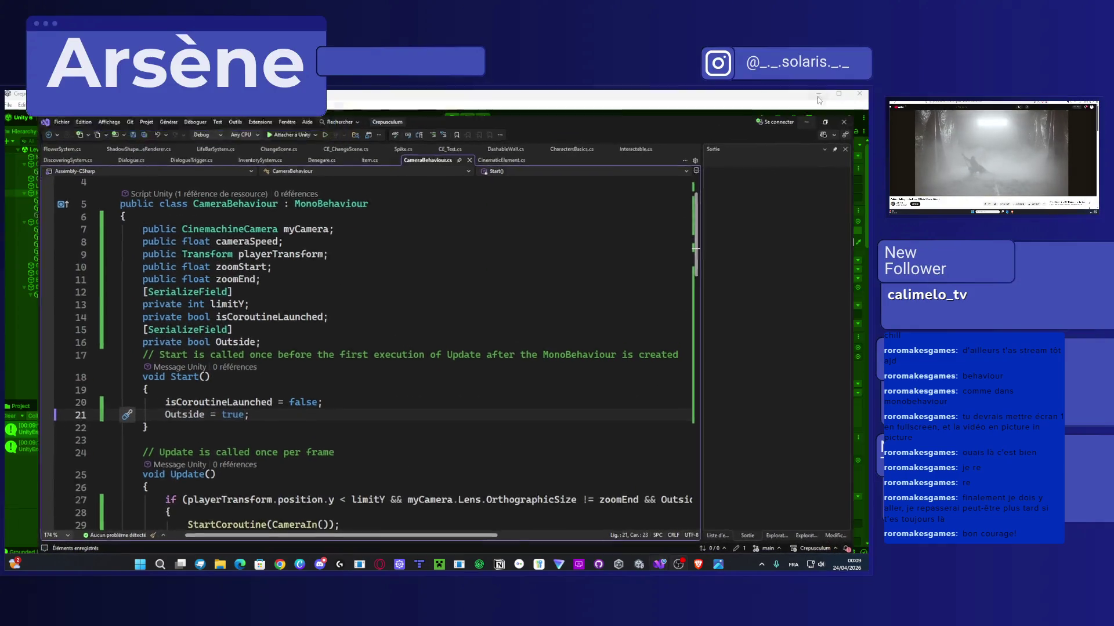
Step: Drop the player down the shaft, jump back up onto the ledge, and stop the game
left_click(819, 100)
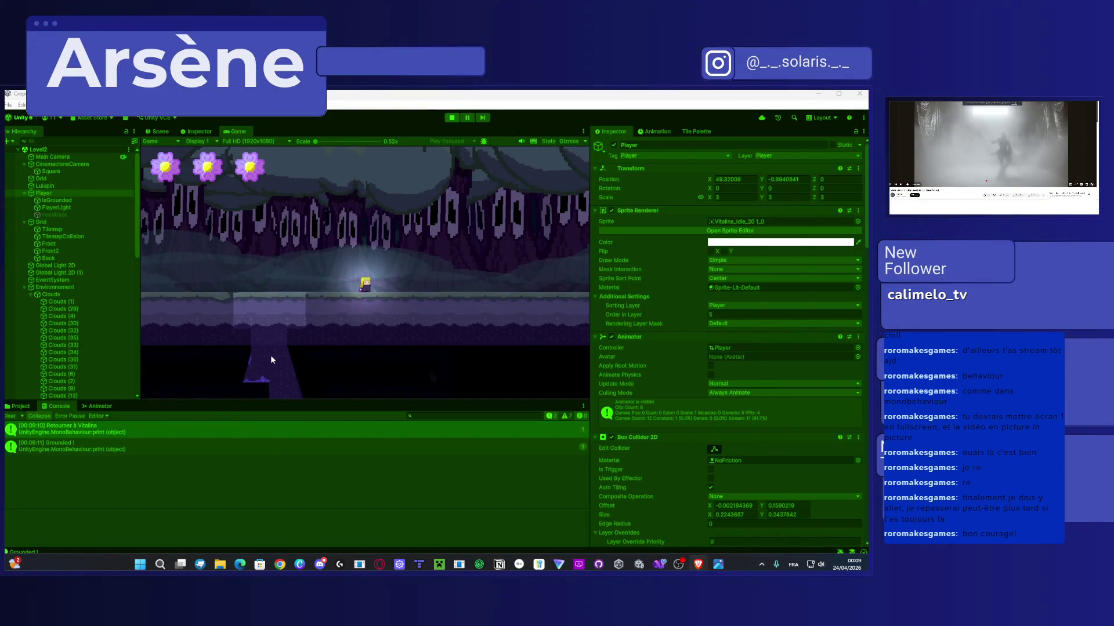
key("Left")
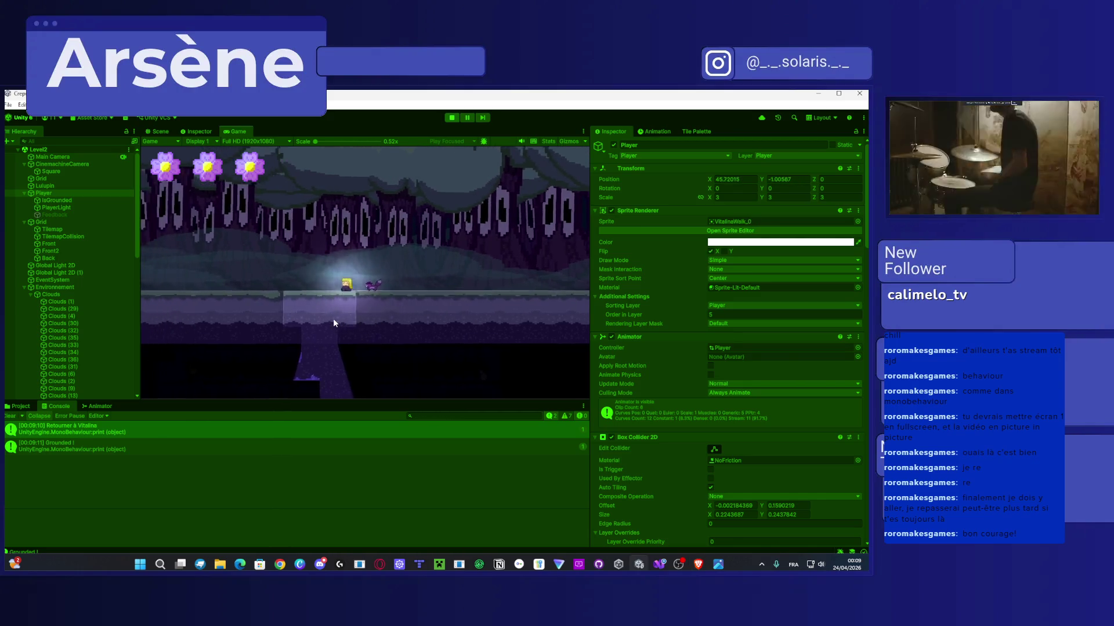
key("Left")
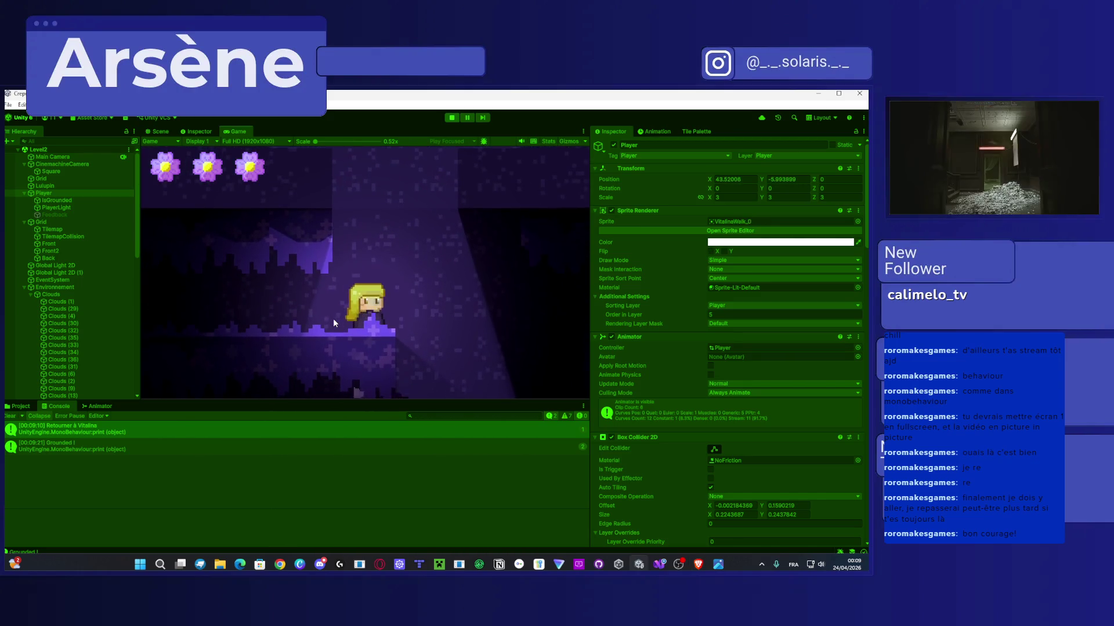
key("space")
key("space")
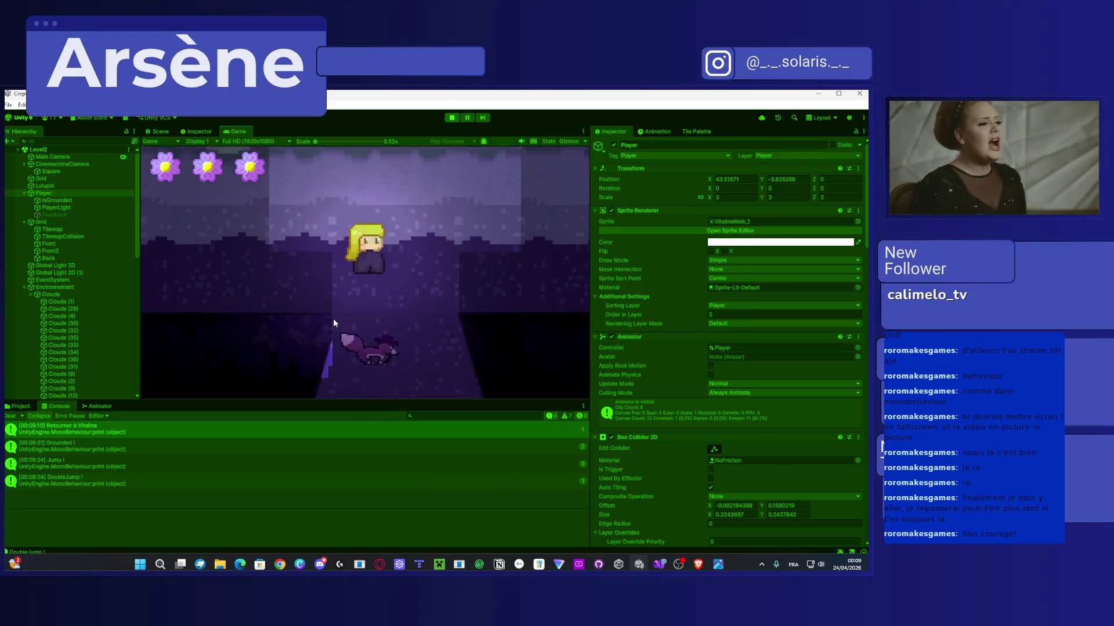
key("space")
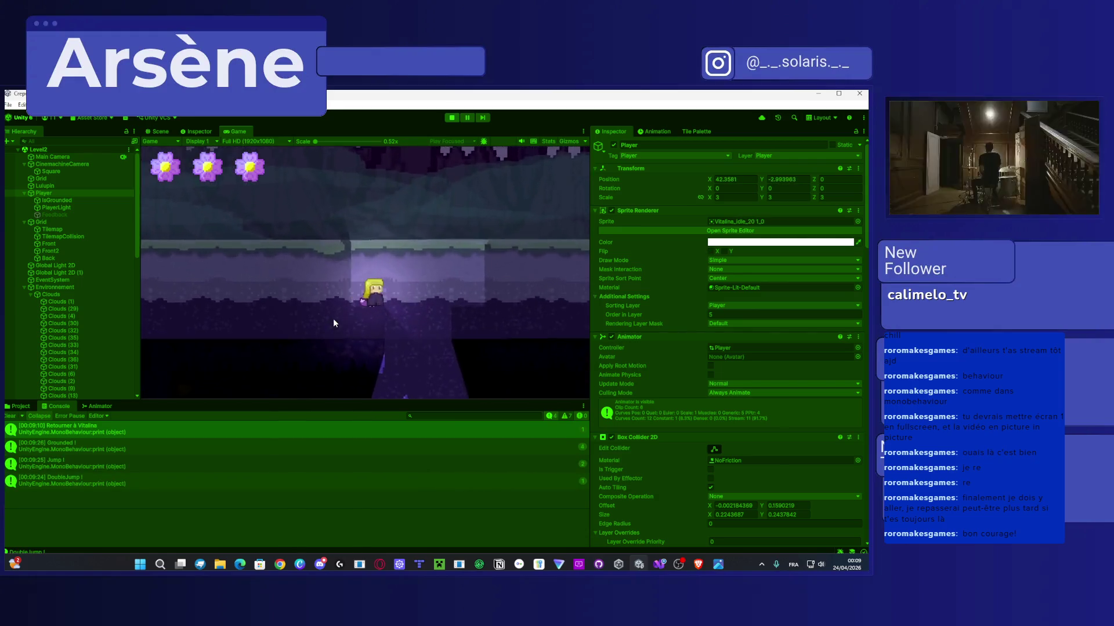
key("space")
key("Left")
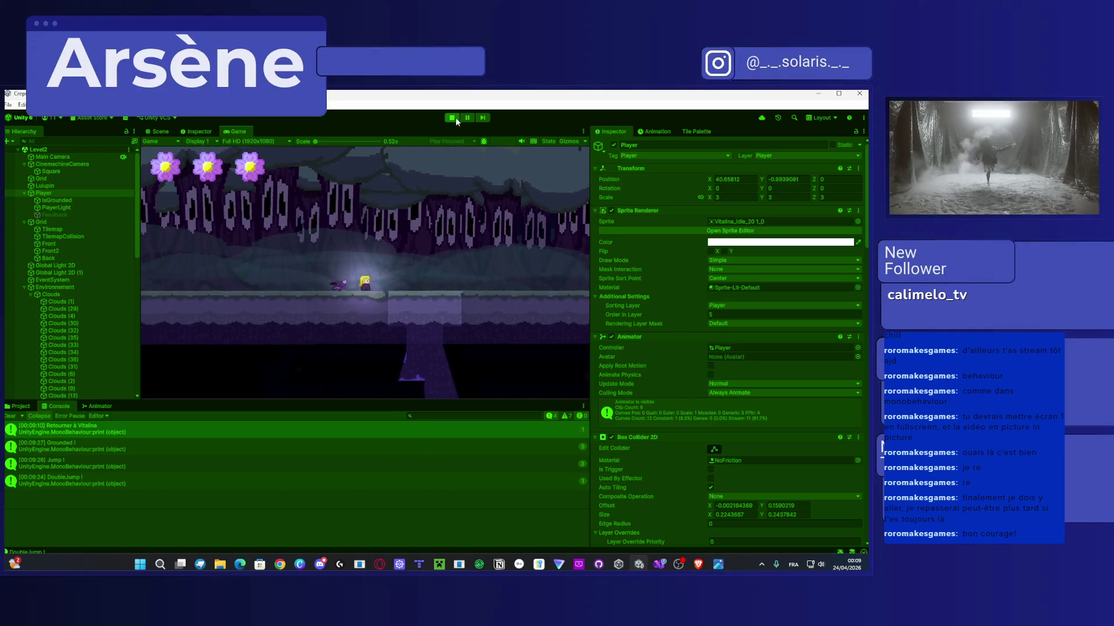
left_click(453, 119)
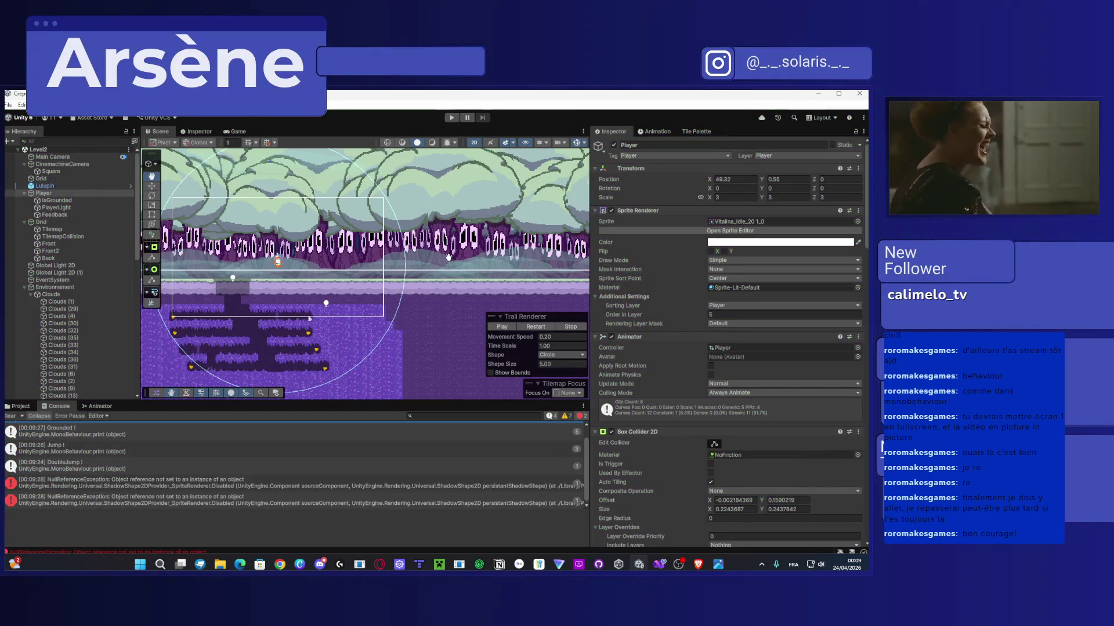
Step: Drag the Player into the shaft and fine-tune its position to X 44.05, Y -4.19
key("w")
key("f")
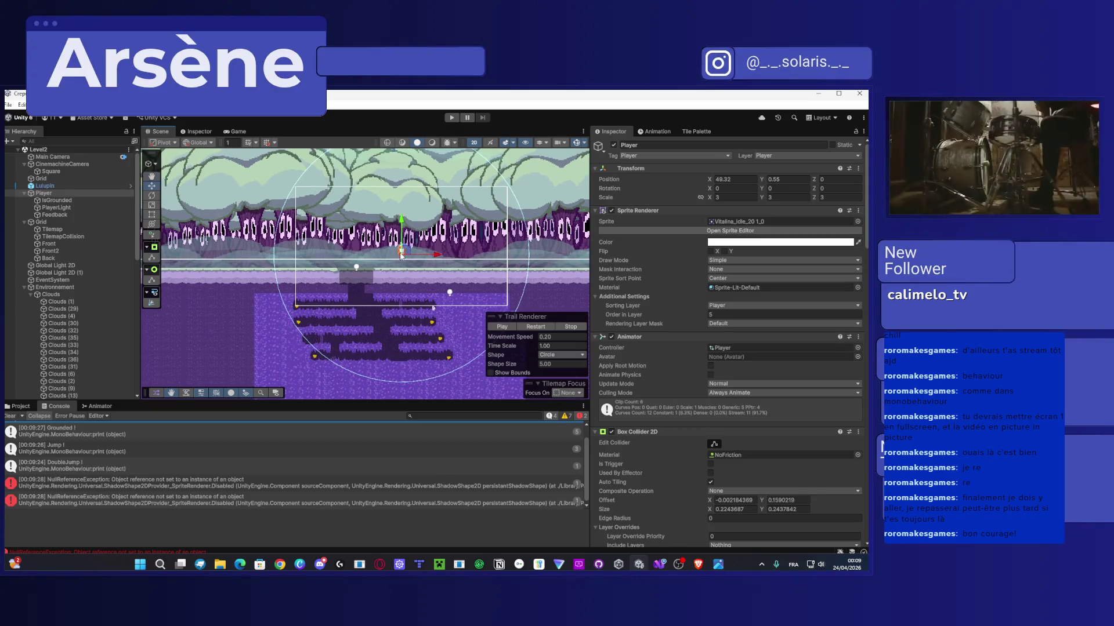
left_click(401, 254)
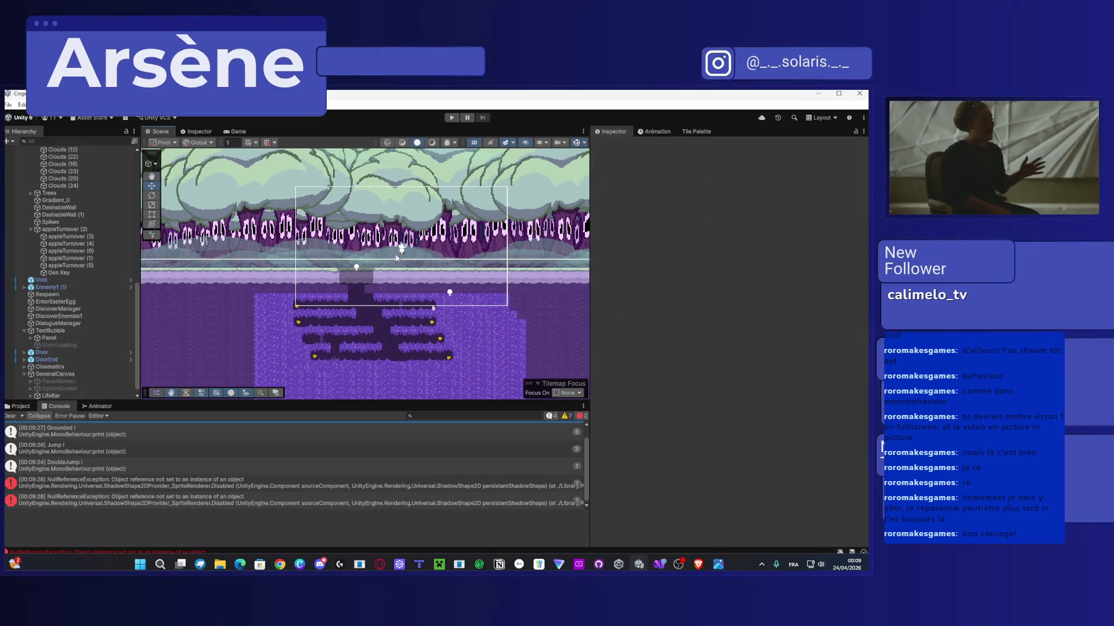
scroll(75, 218, "up", 10)
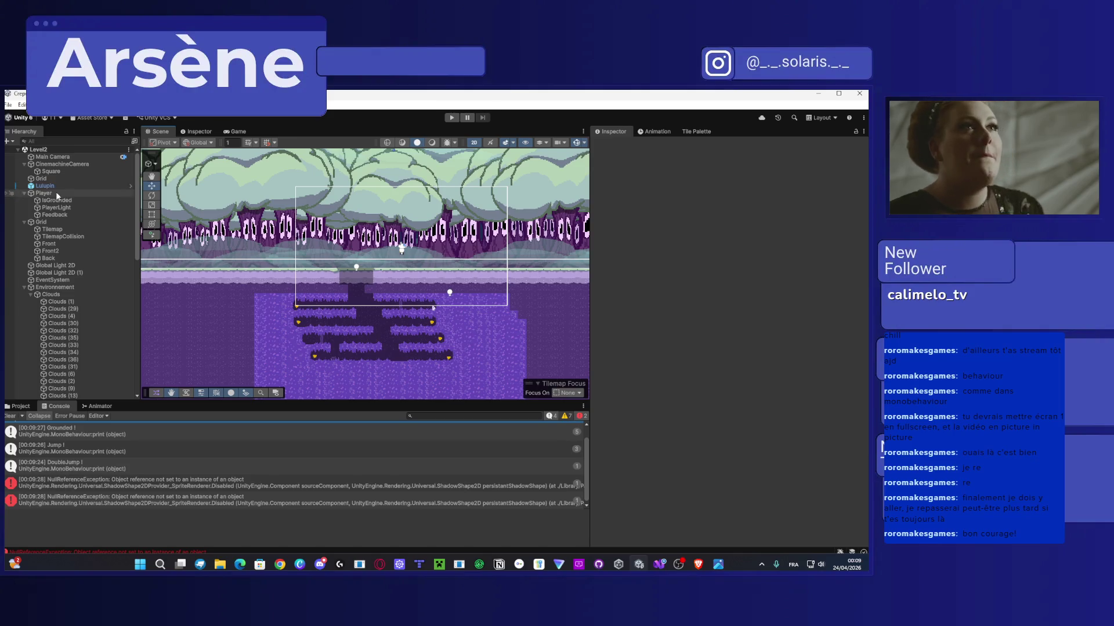
left_click(58, 192)
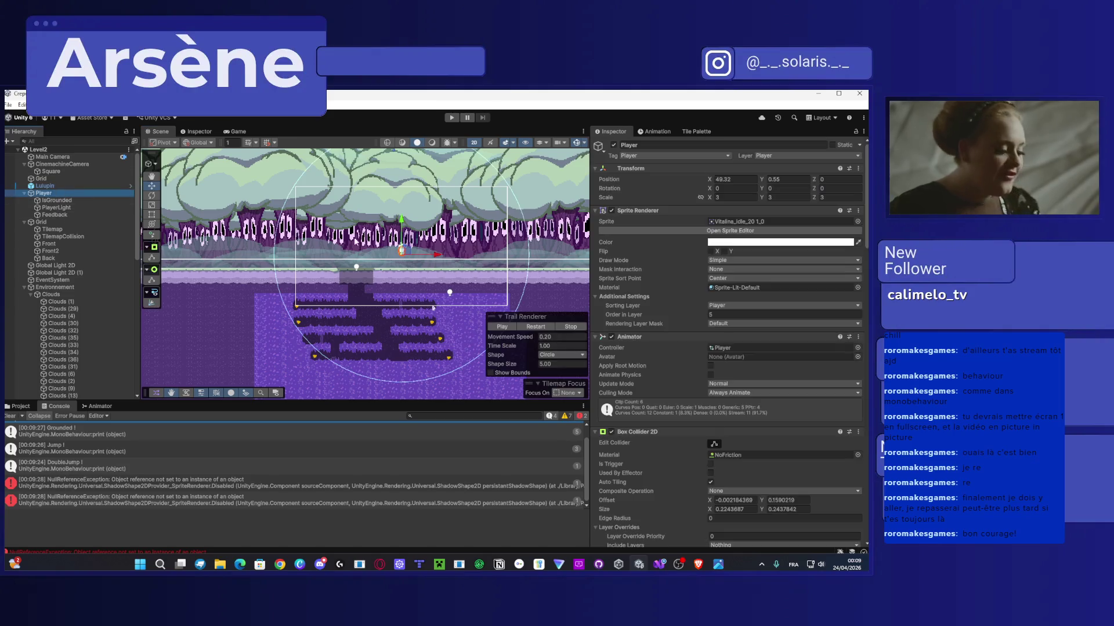
mouse_move(403, 250)
left_mouse_down()
mouse_move(371, 285)
mouse_move(357, 264)
left_mouse_up()
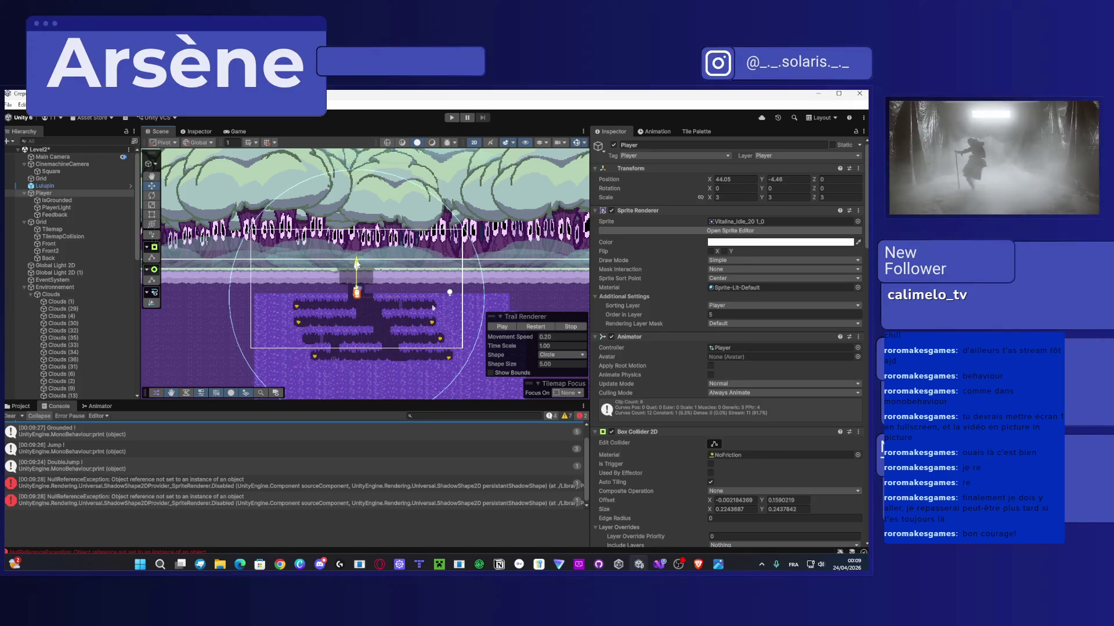
left_click(788, 179)
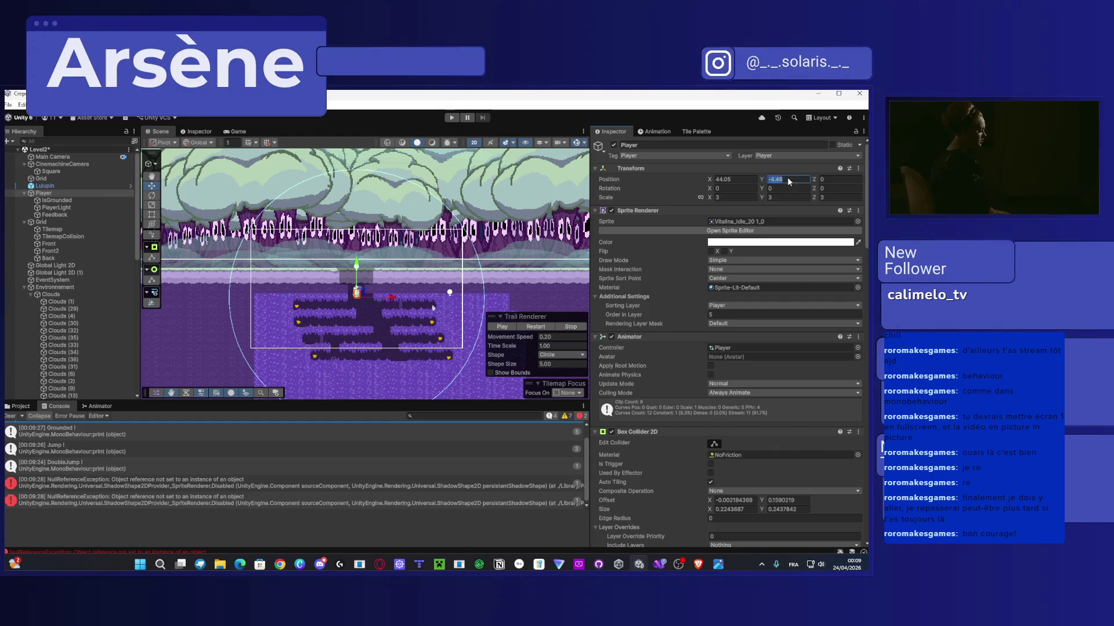
left_click_drag(356, 264, 357, 261)
left_click(787, 181)
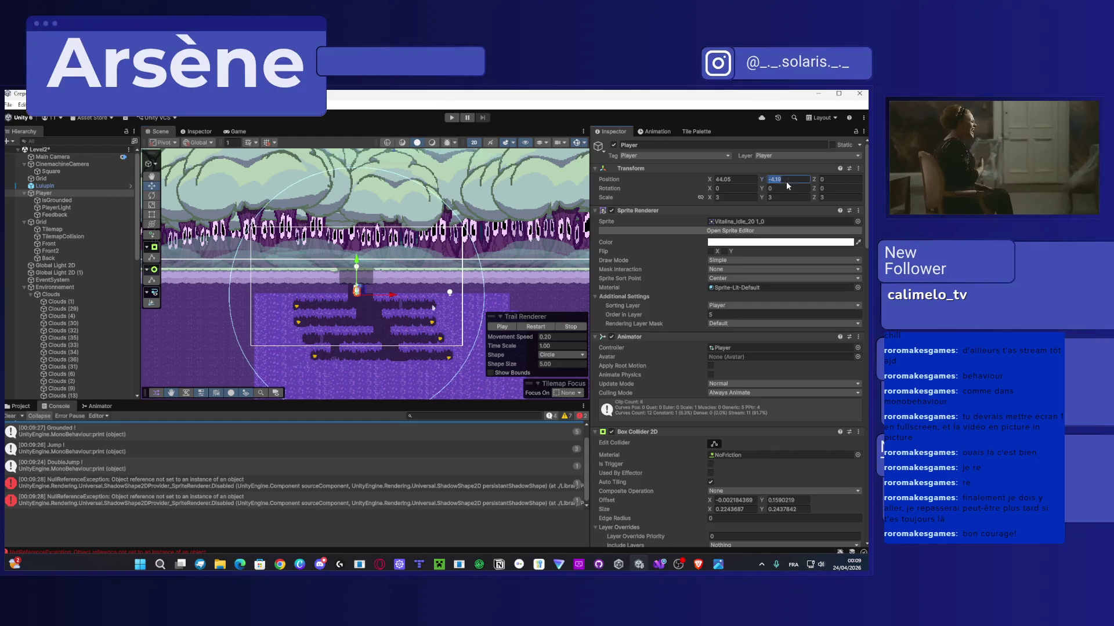
scroll(733, 419, "down", 10)
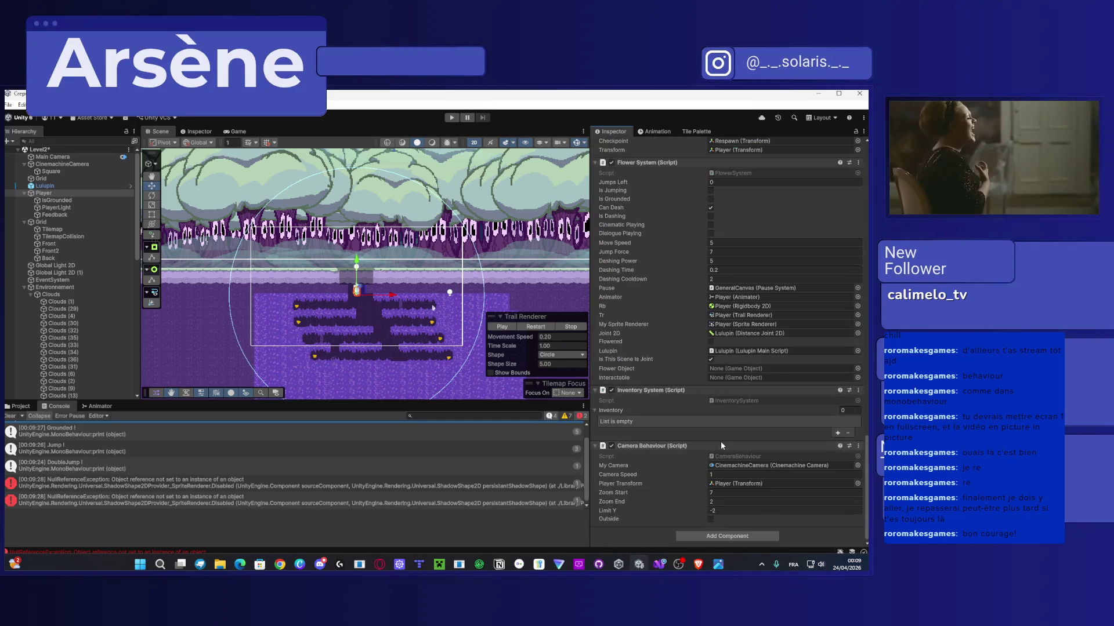
Step: Set Camera Behaviour's Limit Y to -4 and start the game
left_click(735, 511)
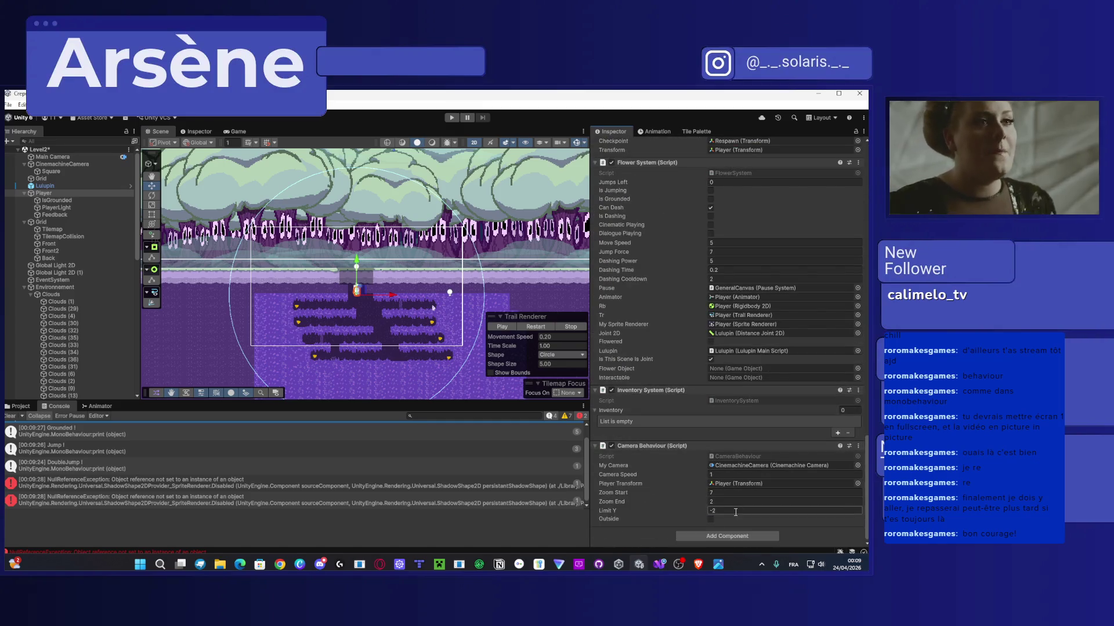
type("-4")
mouse_move(368, 295)
left_mouse_down()
mouse_move(445, 244)
mouse_move(398, 256)
mouse_move(400, 265)
left_mouse_up()
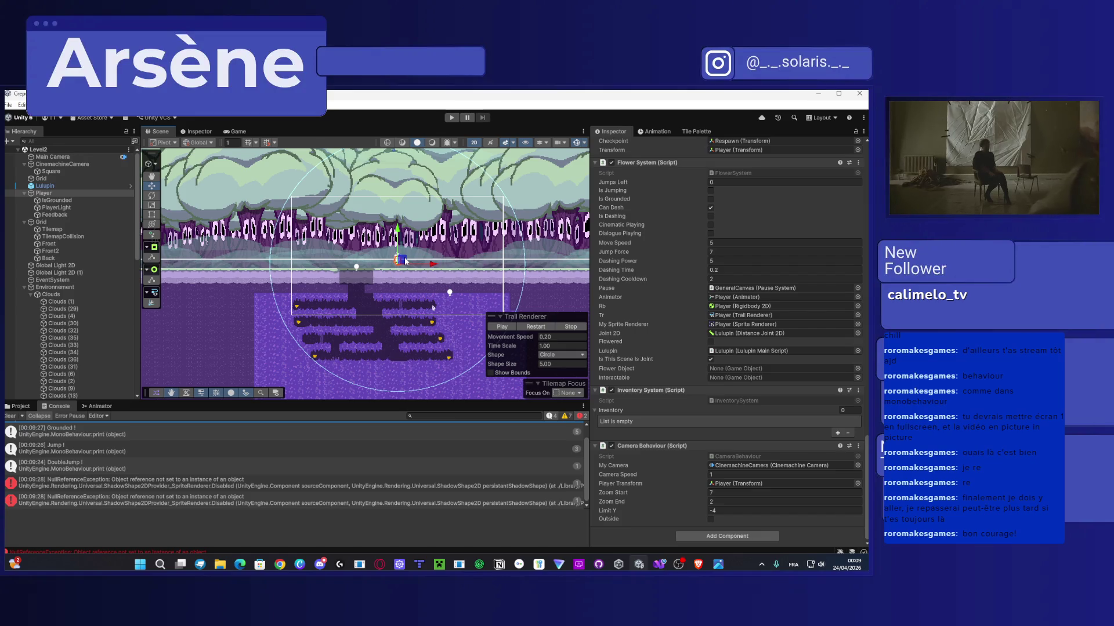
left_click(451, 117)
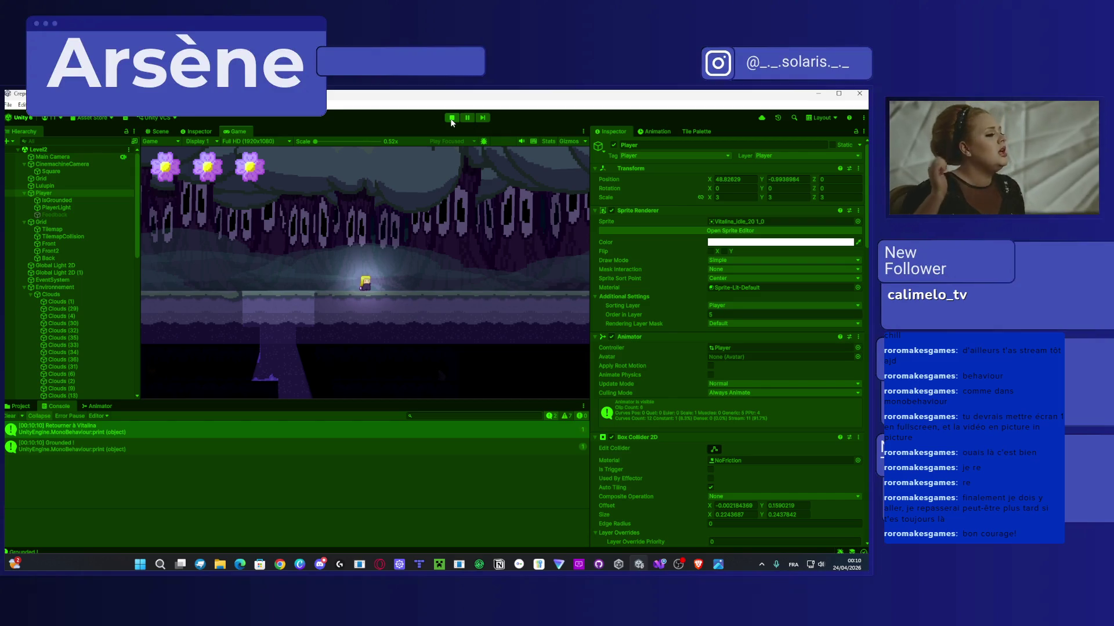
Step: Fall into the shaft and jump back up to the upper ledge with the -4 limit, then stop
key("Left")
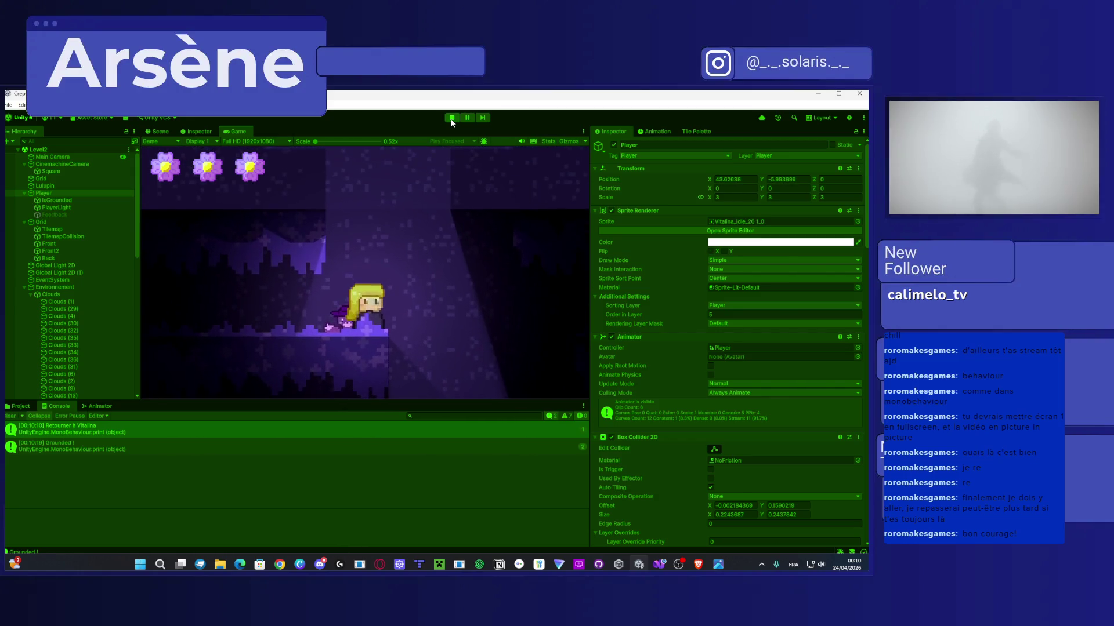
key("space")
key("Left")
key("space")
key("space")
key("space")
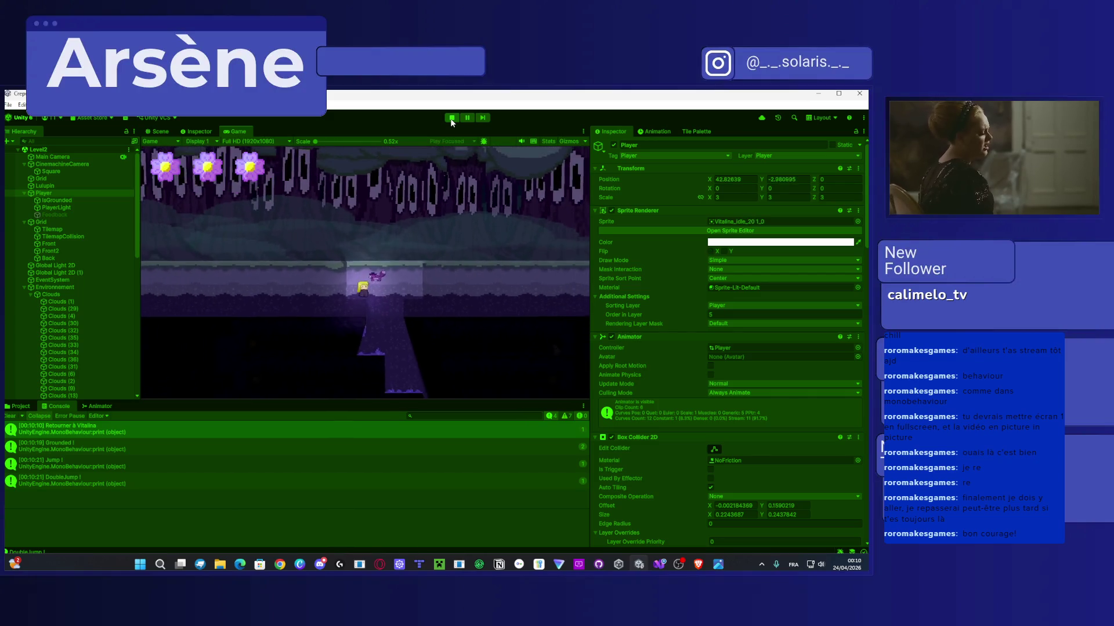
key("Right")
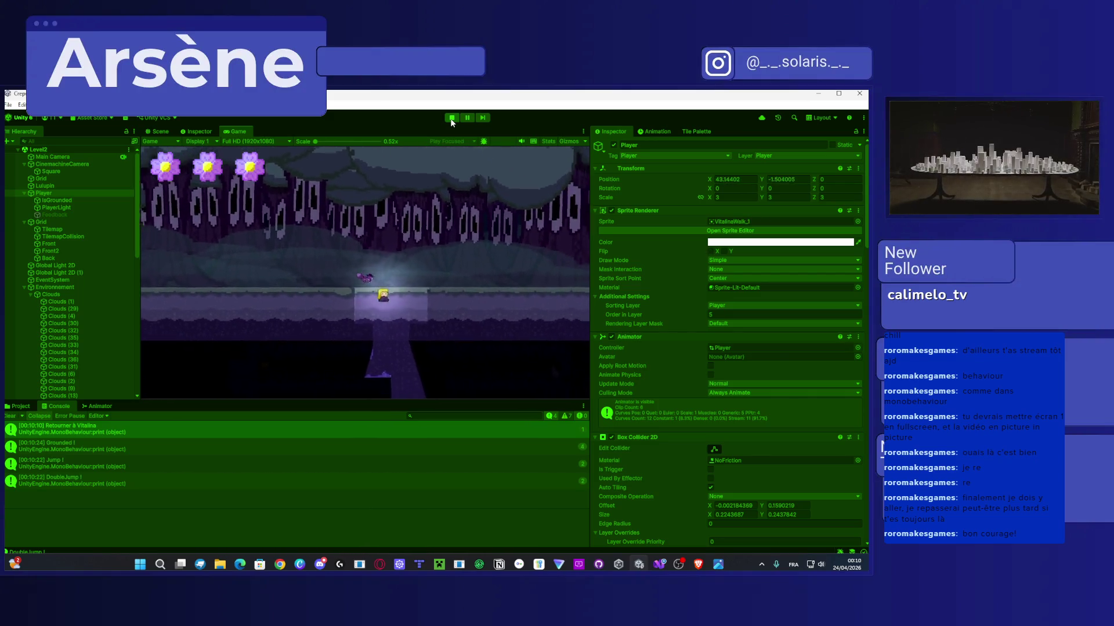
key("Left")
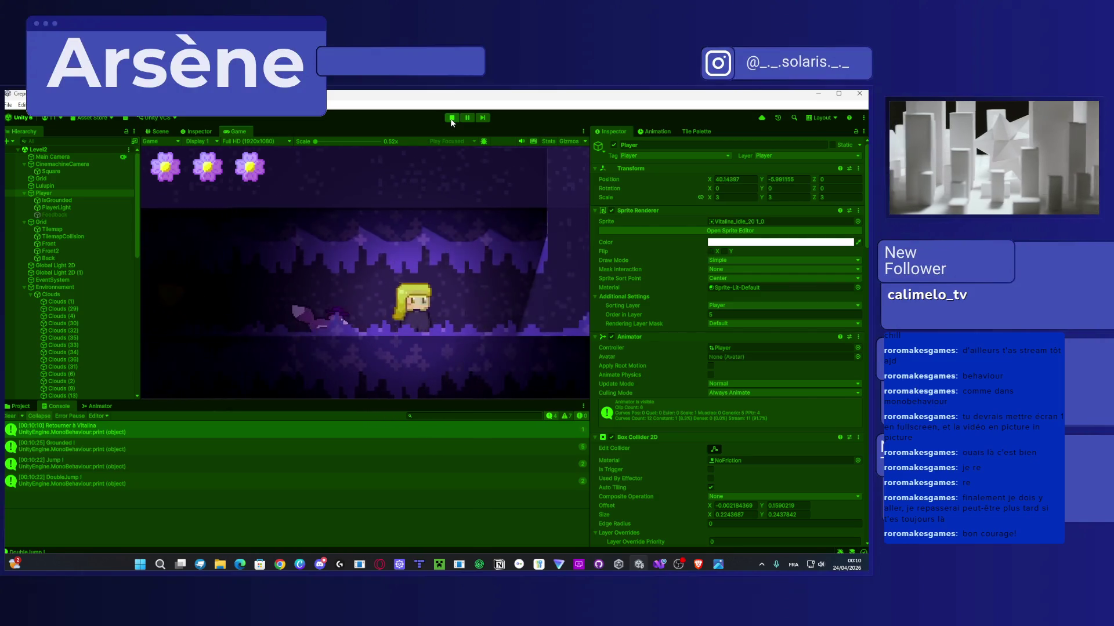
key("Right")
key("space")
key("space")
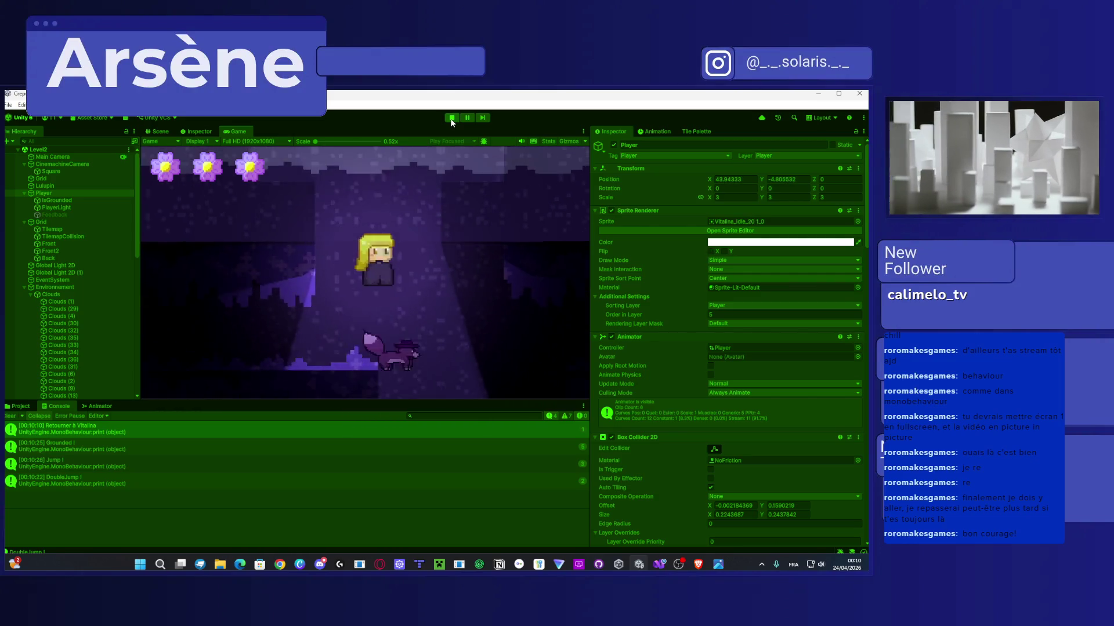
key("Left")
key("space")
key("space")
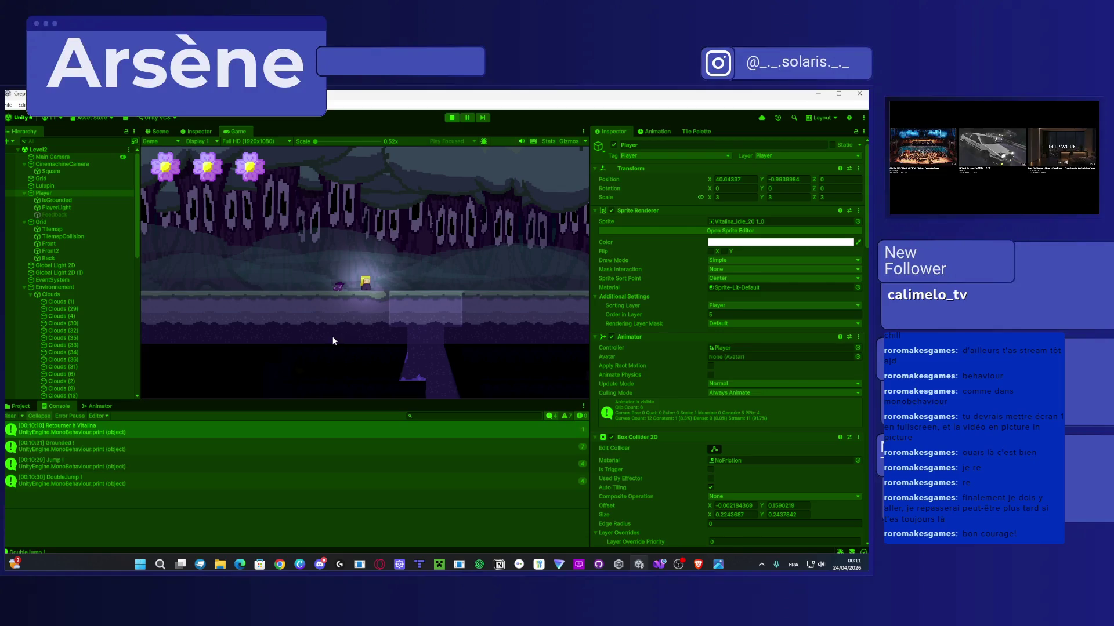
left_click(452, 118)
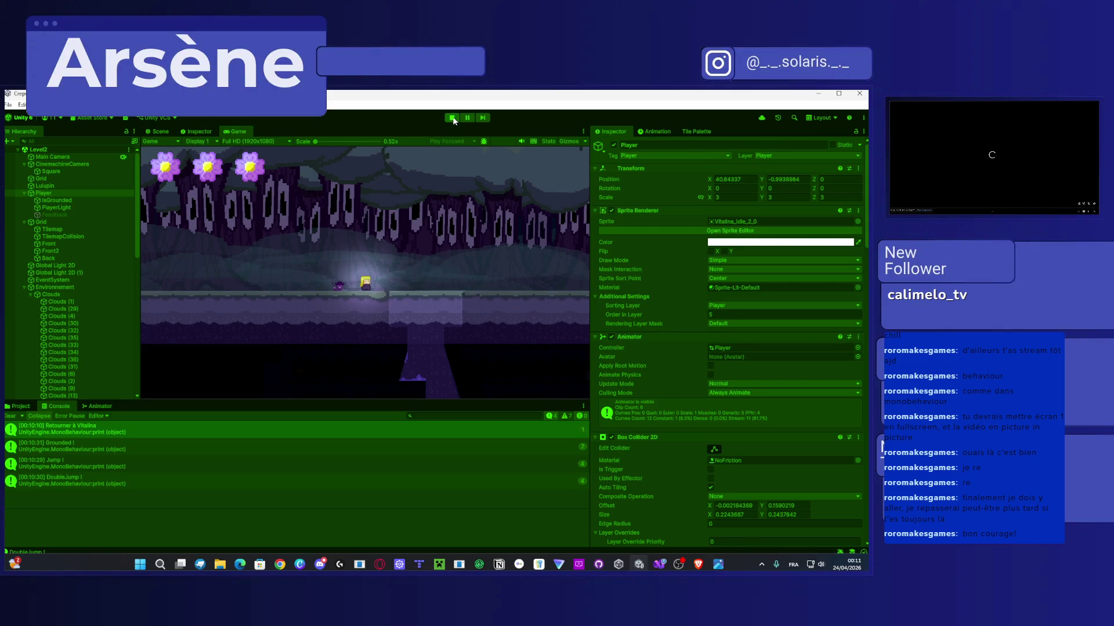
Step: Pan and zoom the Scene view to look over the level
scroll(360, 270, "down", 3)
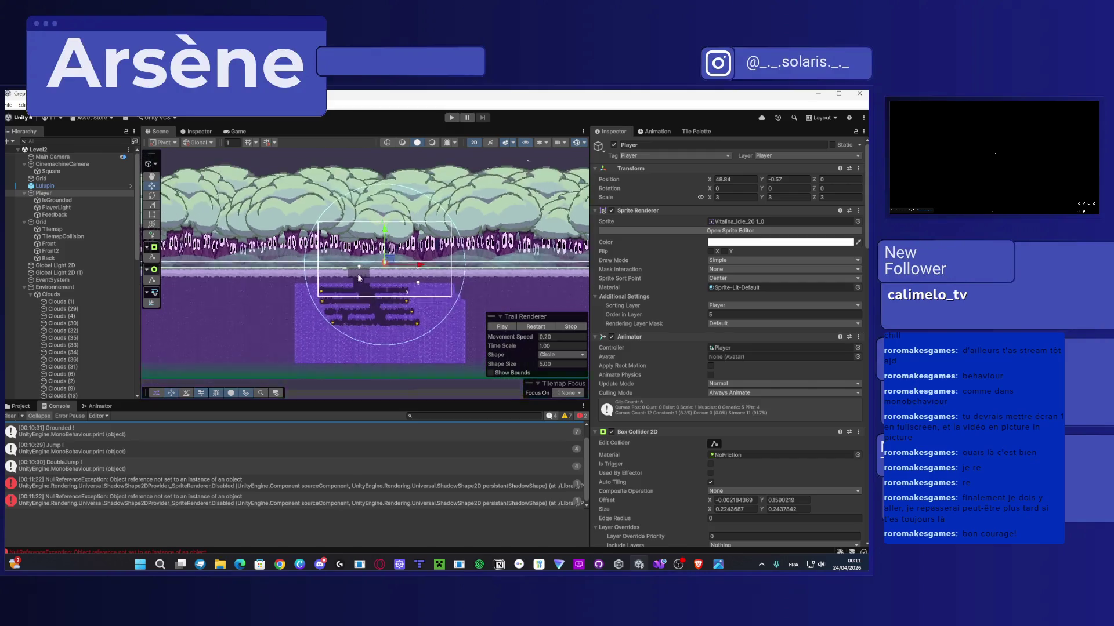
scroll(367, 299, "down", 2)
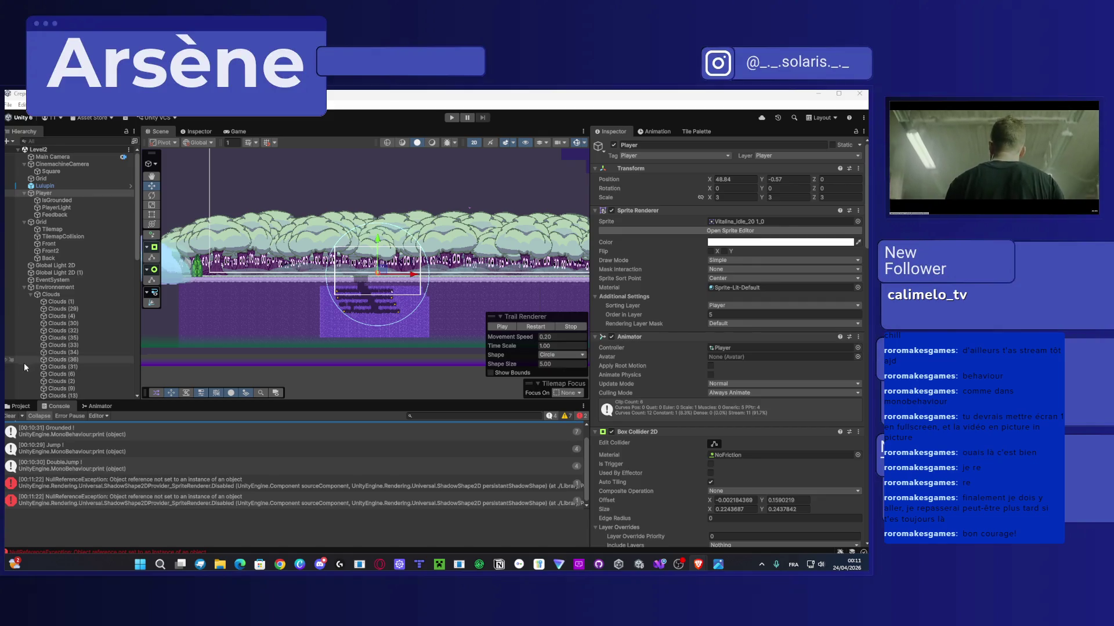
scroll(374, 312, "down", 3)
left_click_drag(417, 318, 313, 318)
scroll(338, 265, "up", 5)
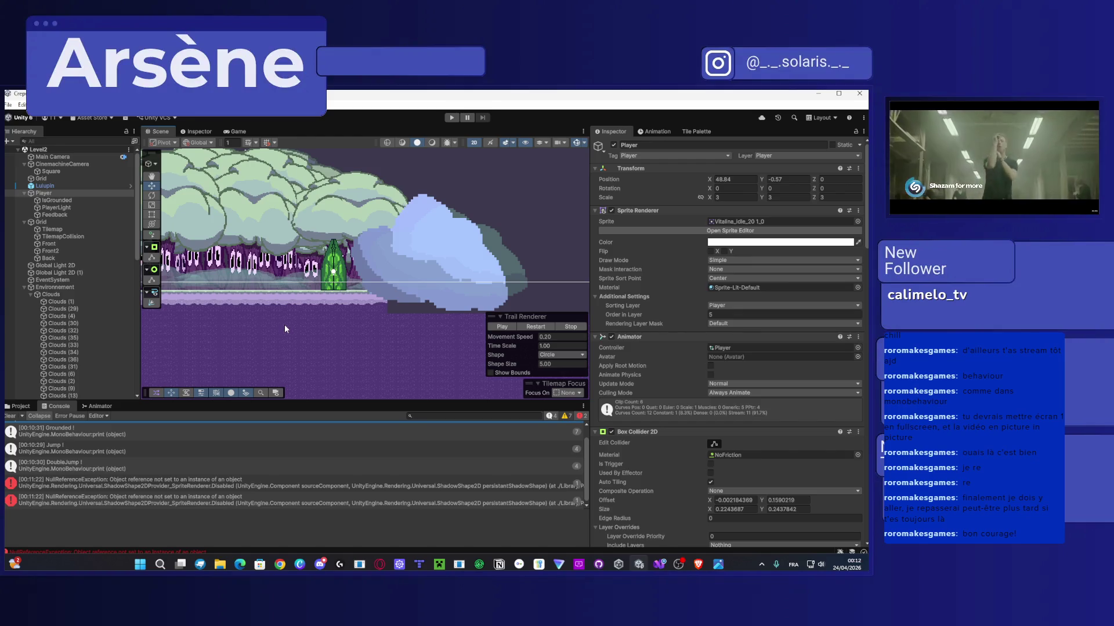
Step: Select CE_ChangeScene in Assets/Scripts/Cinematics and bring Visual Studio to the front
left_click(14, 407)
left_click(156, 449)
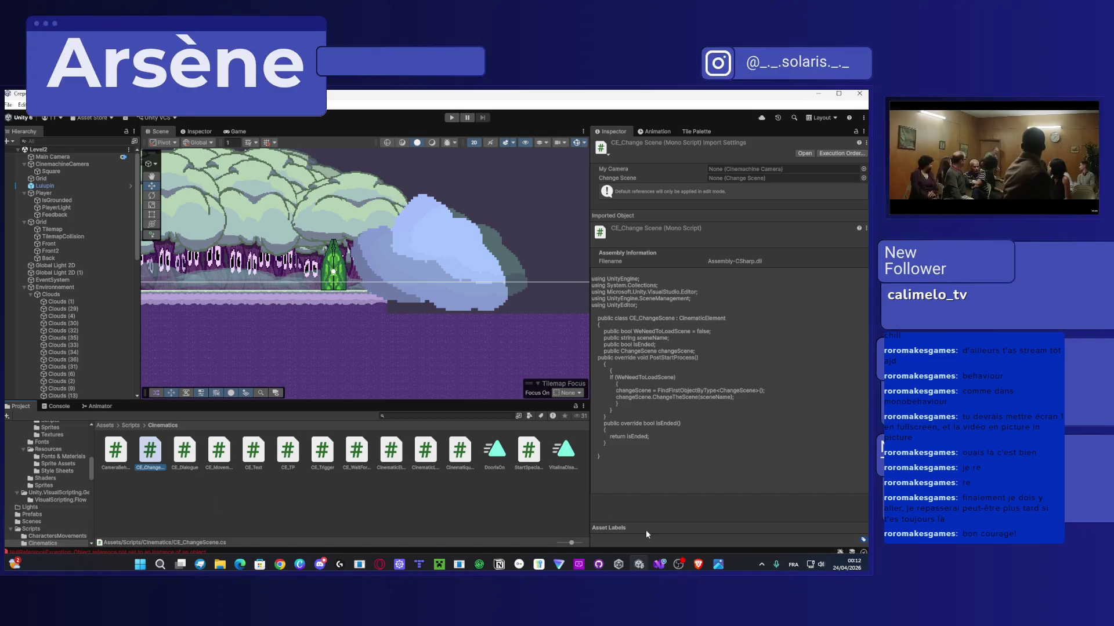
left_click(659, 564)
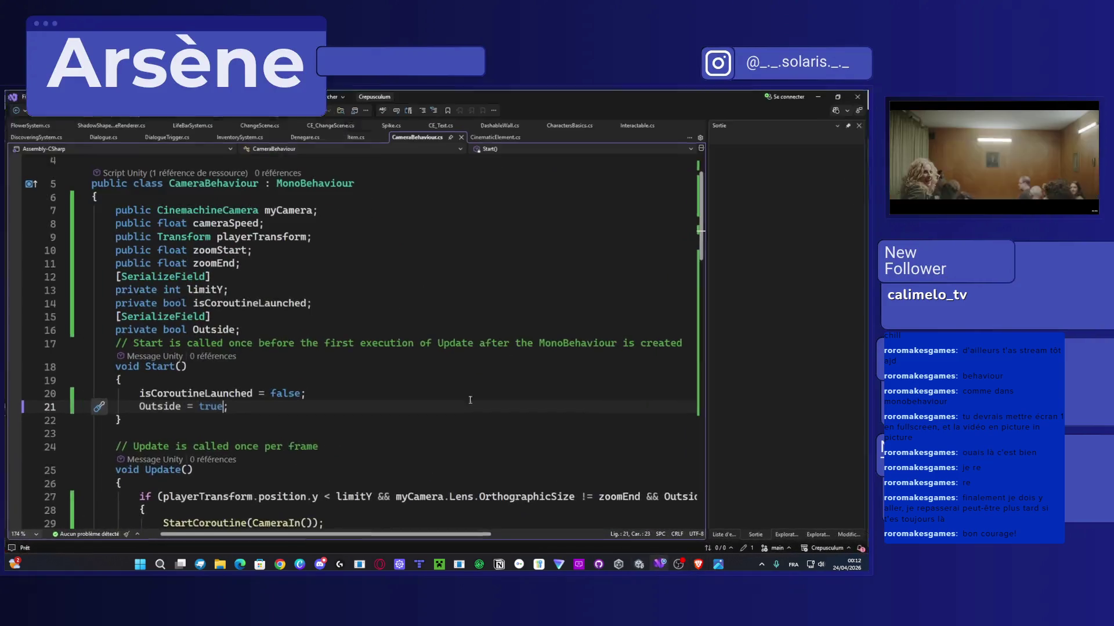
Step: Close all 18 open script tabs, from FlowerSystem.cs through CinematicElement.cs
left_click(63, 123)
left_click(92, 121)
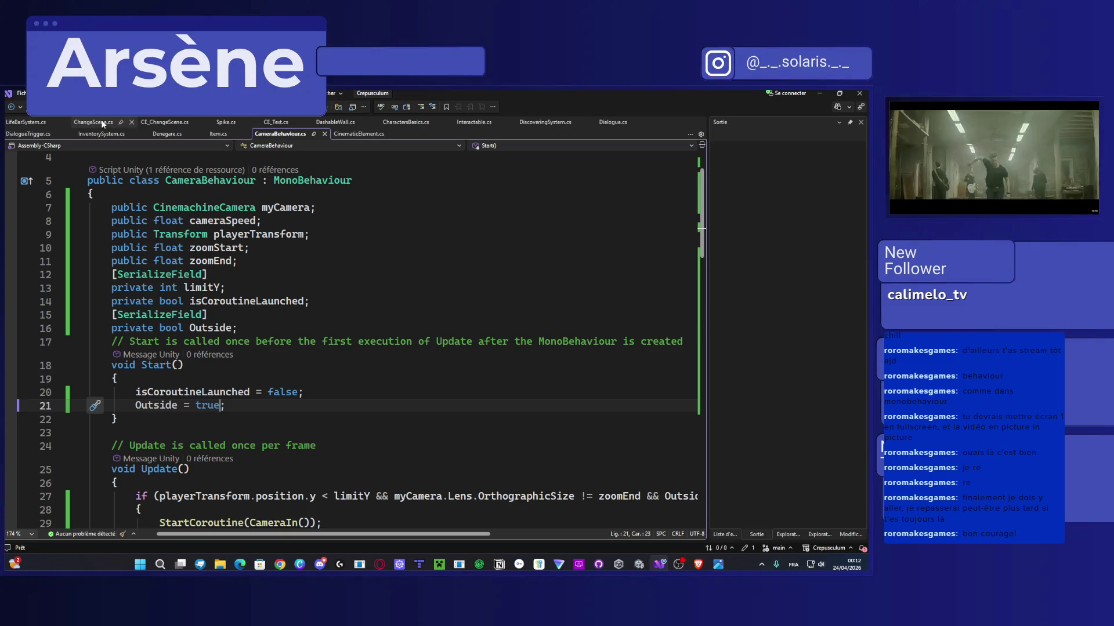
left_click(65, 121)
left_click(65, 121)
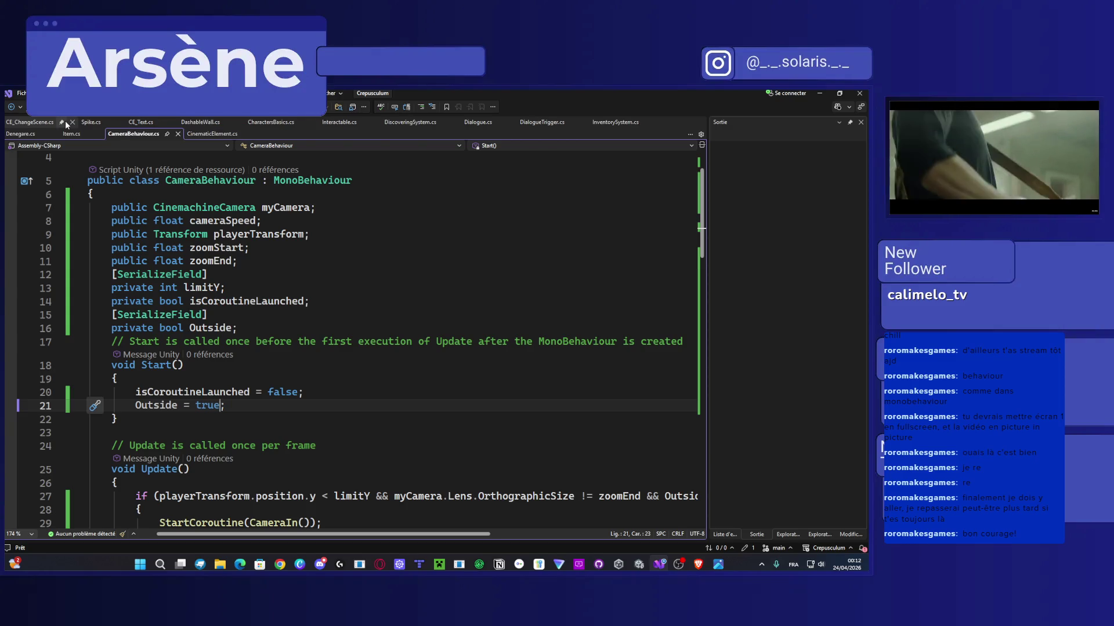
left_click(68, 120)
left_click(43, 124)
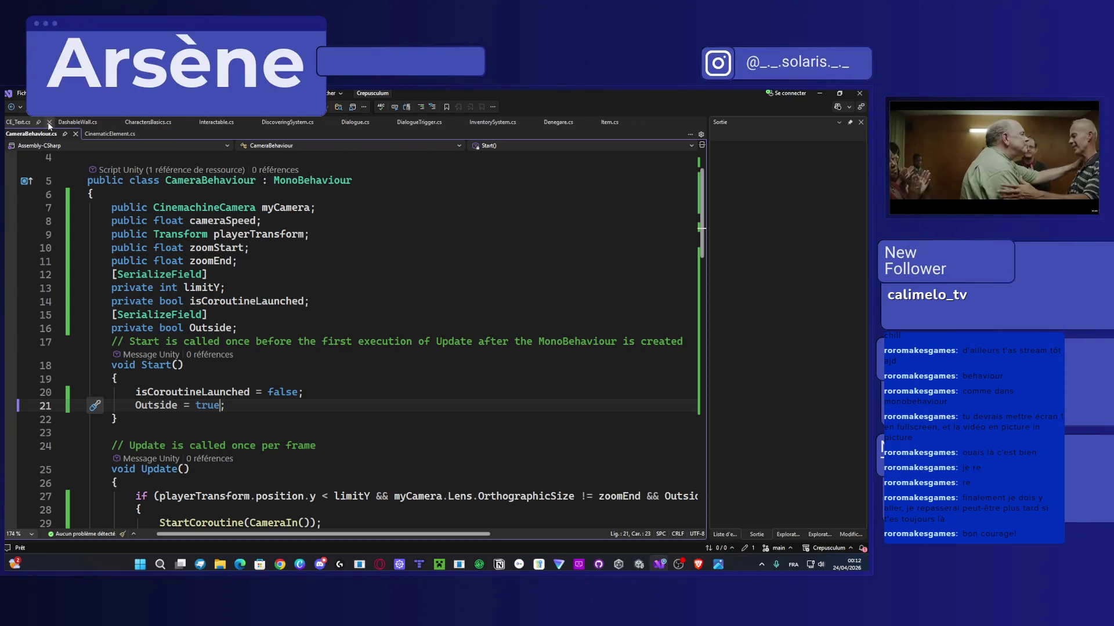
left_click(49, 123)
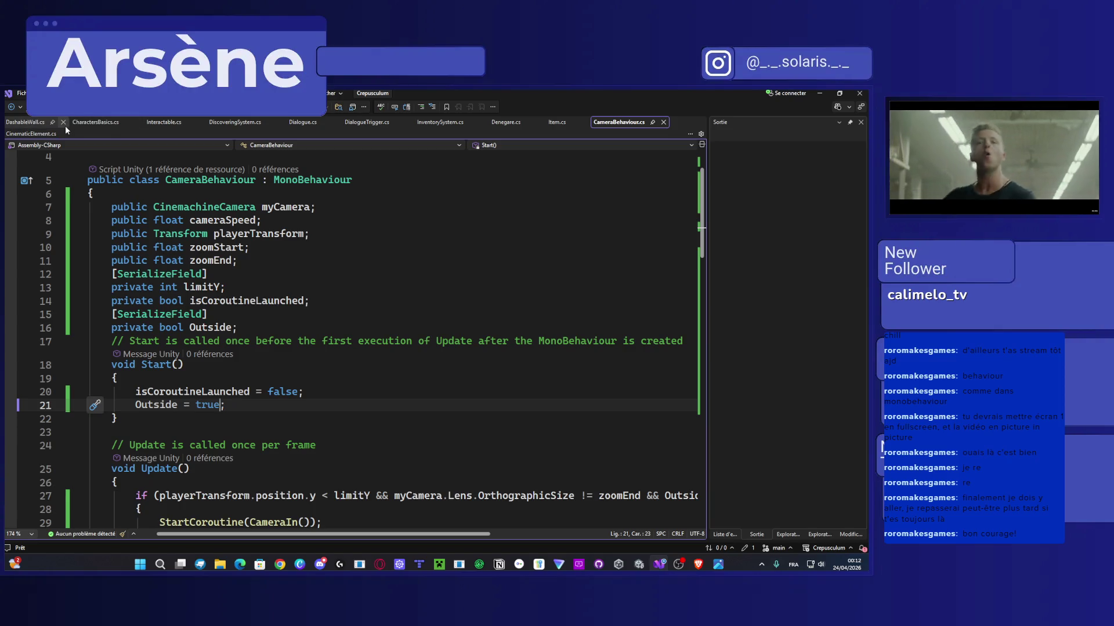
left_click(64, 122)
left_click(65, 123)
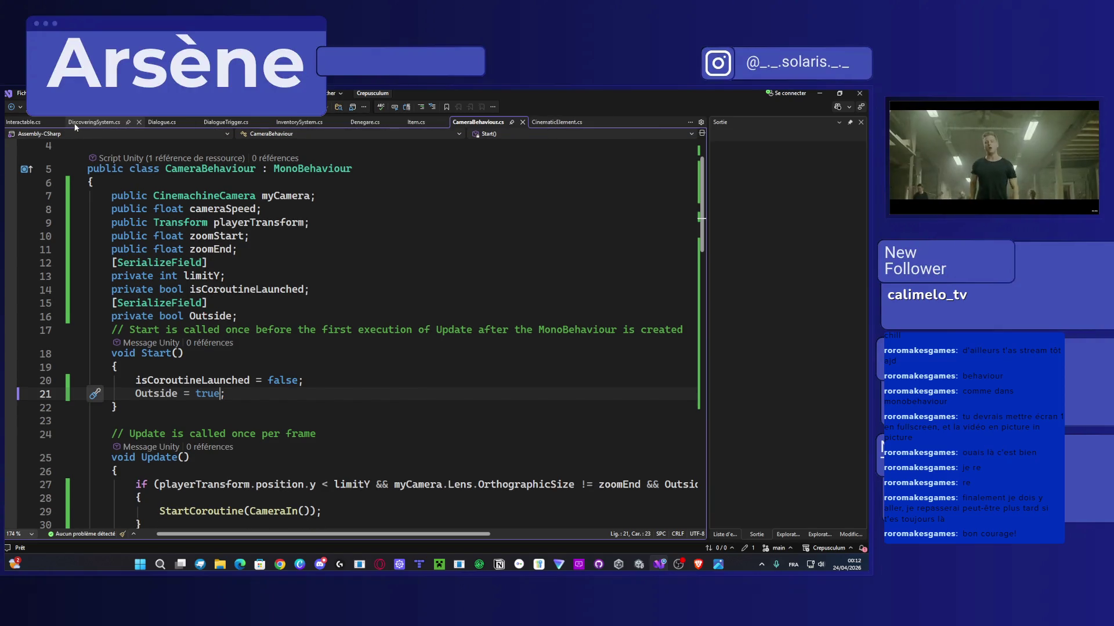
left_click(59, 122)
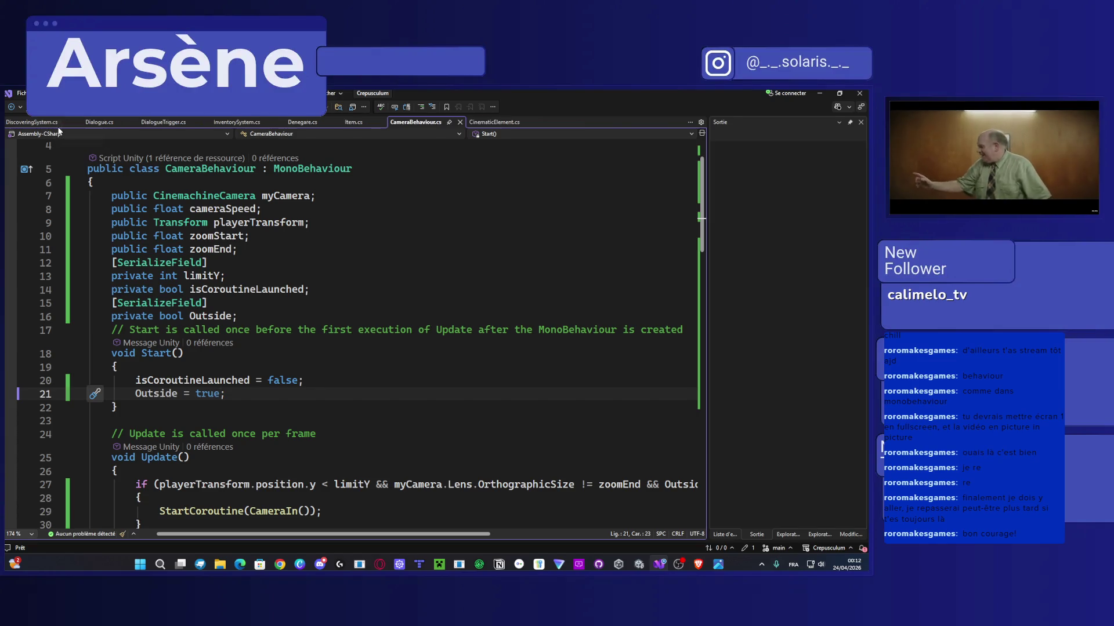
left_click(74, 123)
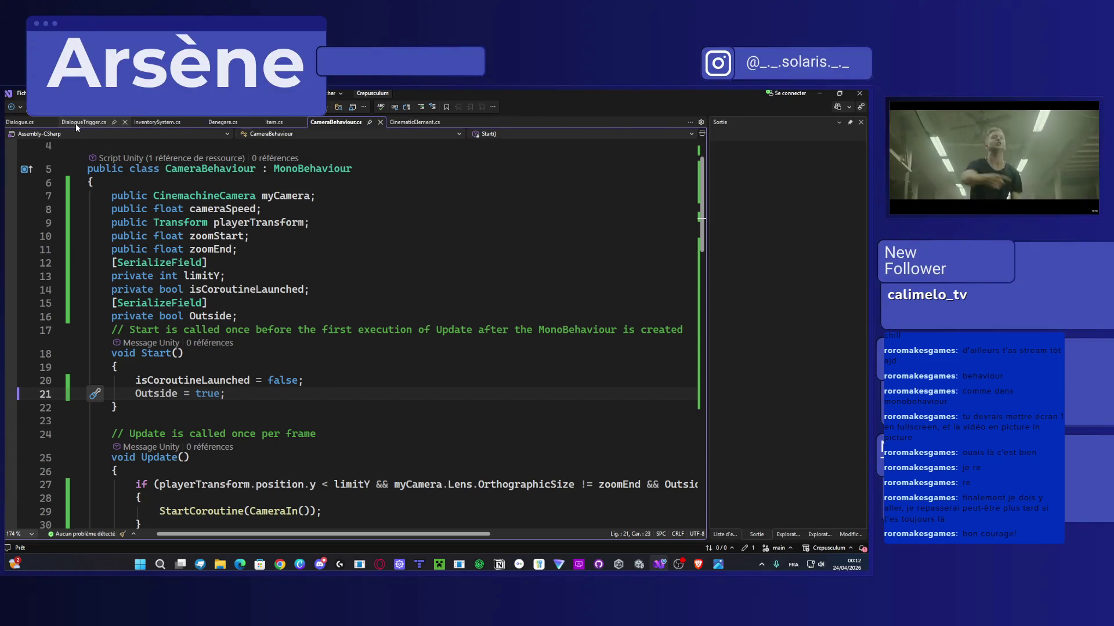
left_click(53, 122)
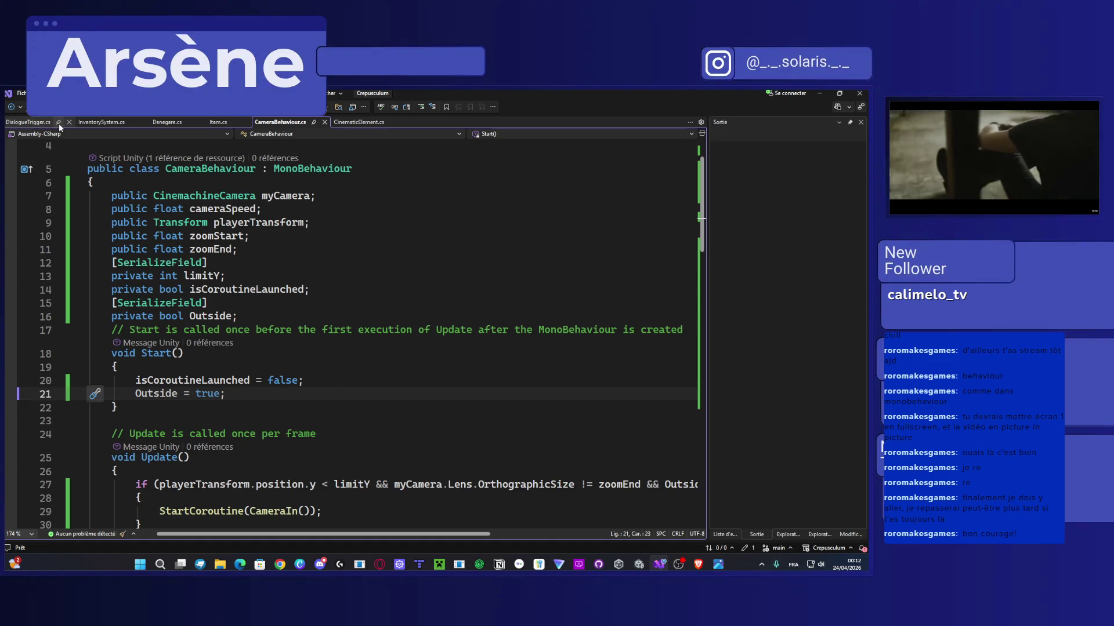
left_click(70, 122)
left_click(69, 123)
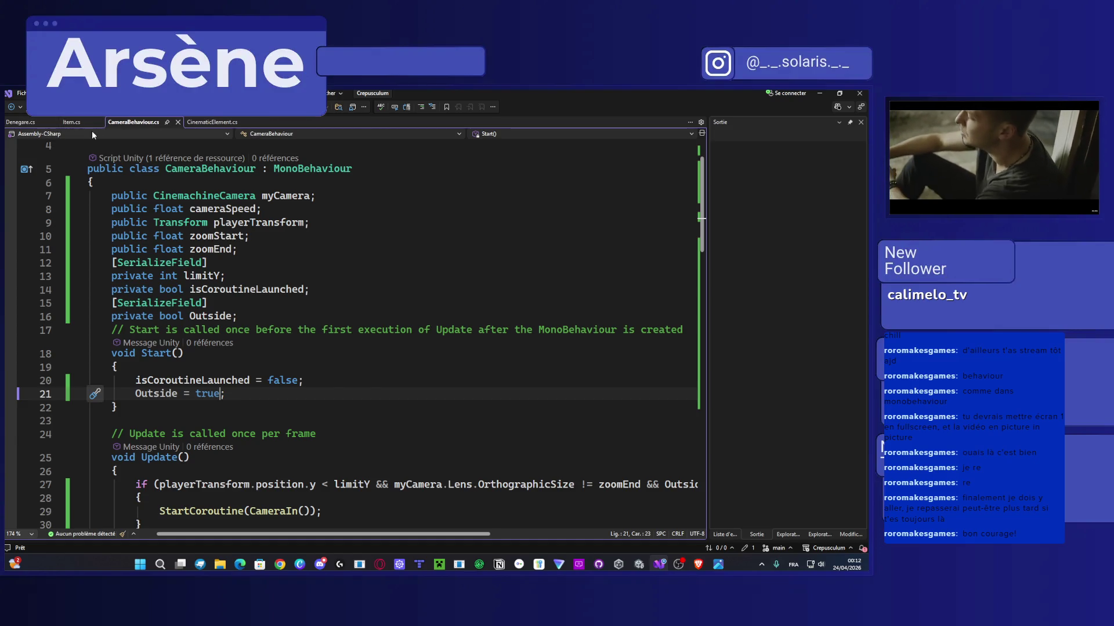
left_click(57, 122)
left_click(43, 124)
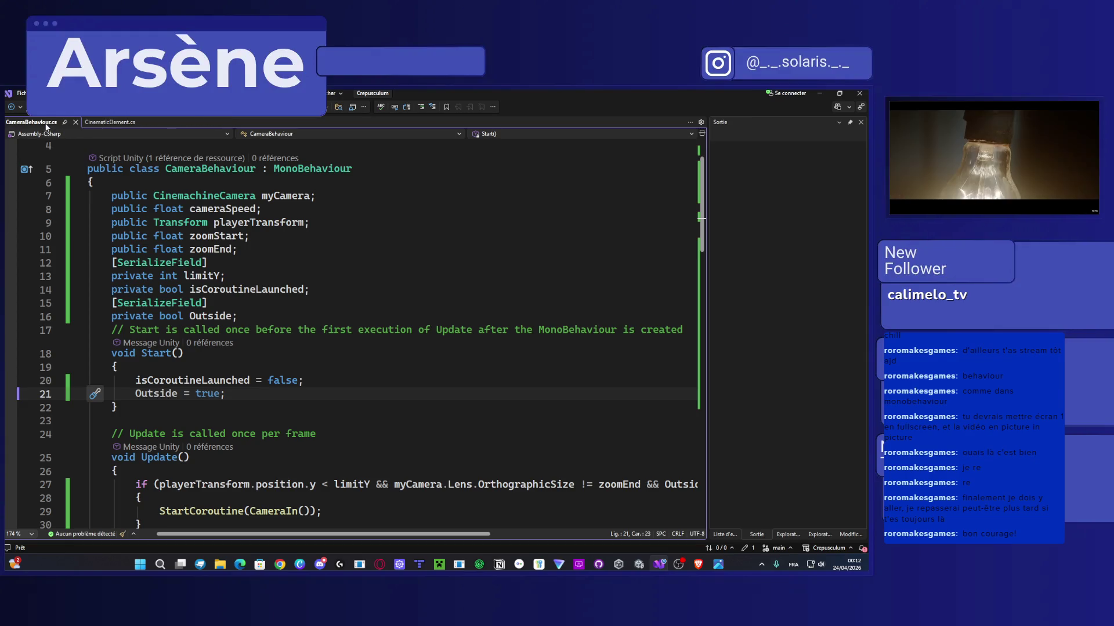
left_click(77, 123)
left_click(77, 124)
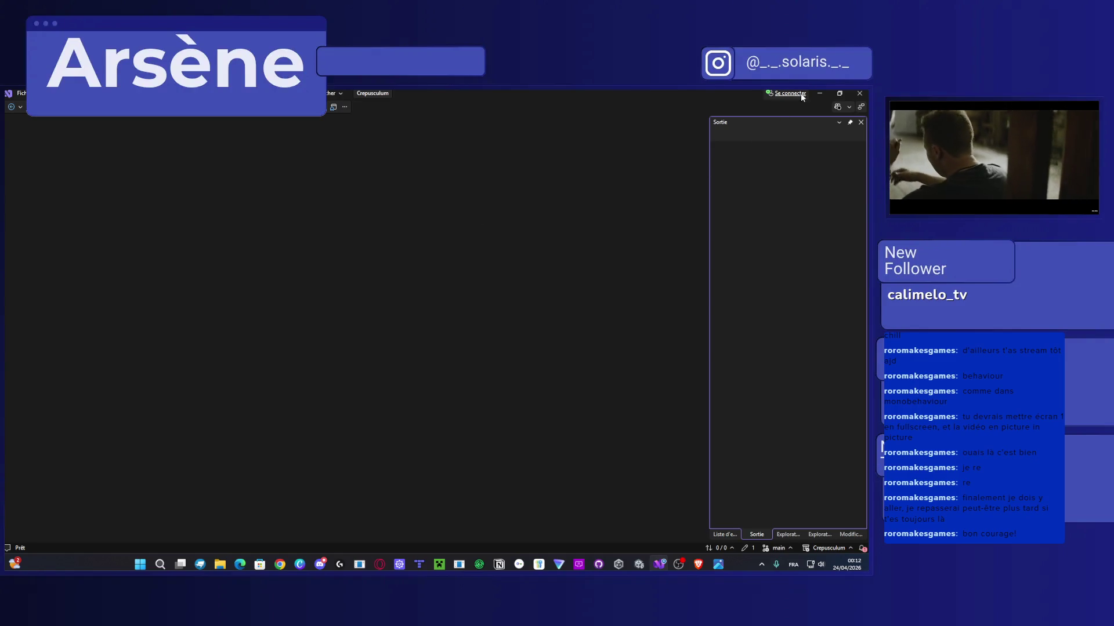
Step: Open CE_TP in Visual Studio, change line 14 to 'bool letsVerifySomething' and save
key("alt+Tab")
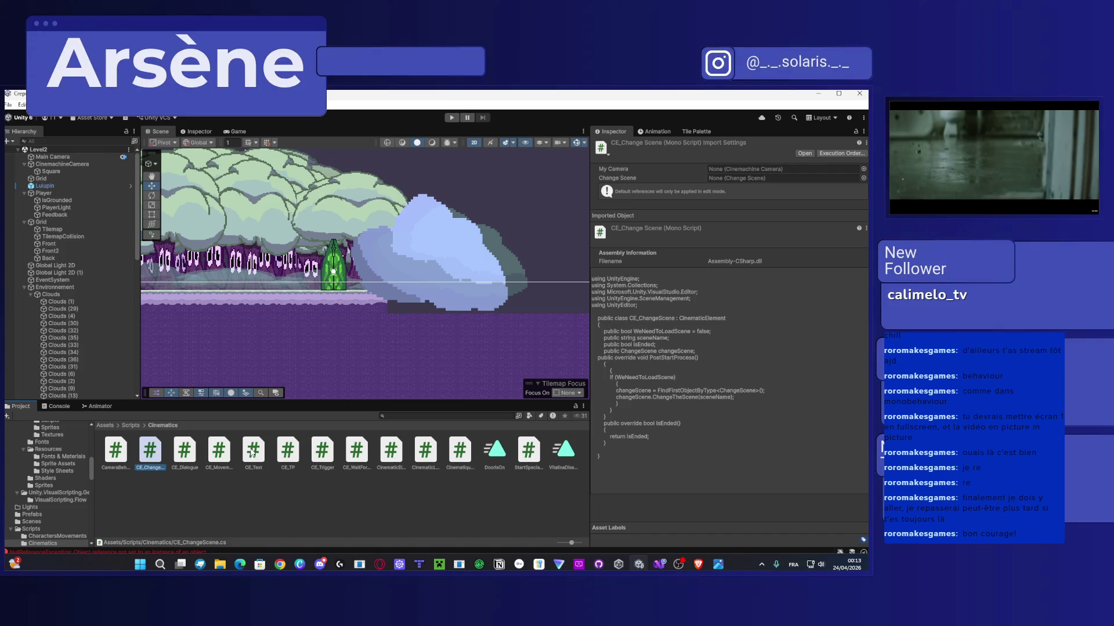
double_click(289, 458)
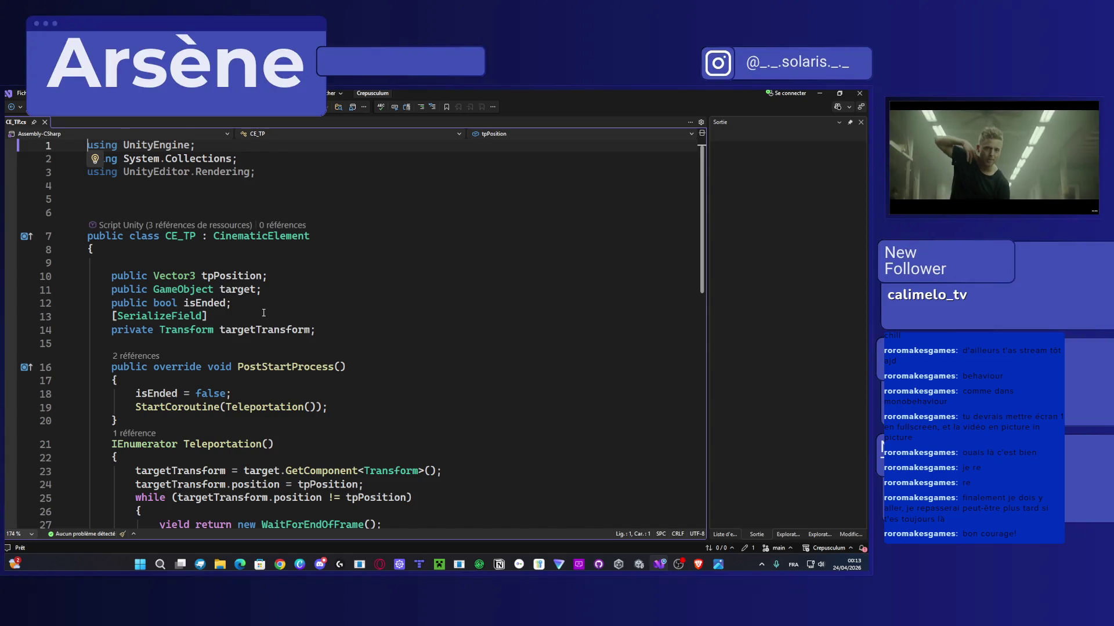
left_click(325, 328)
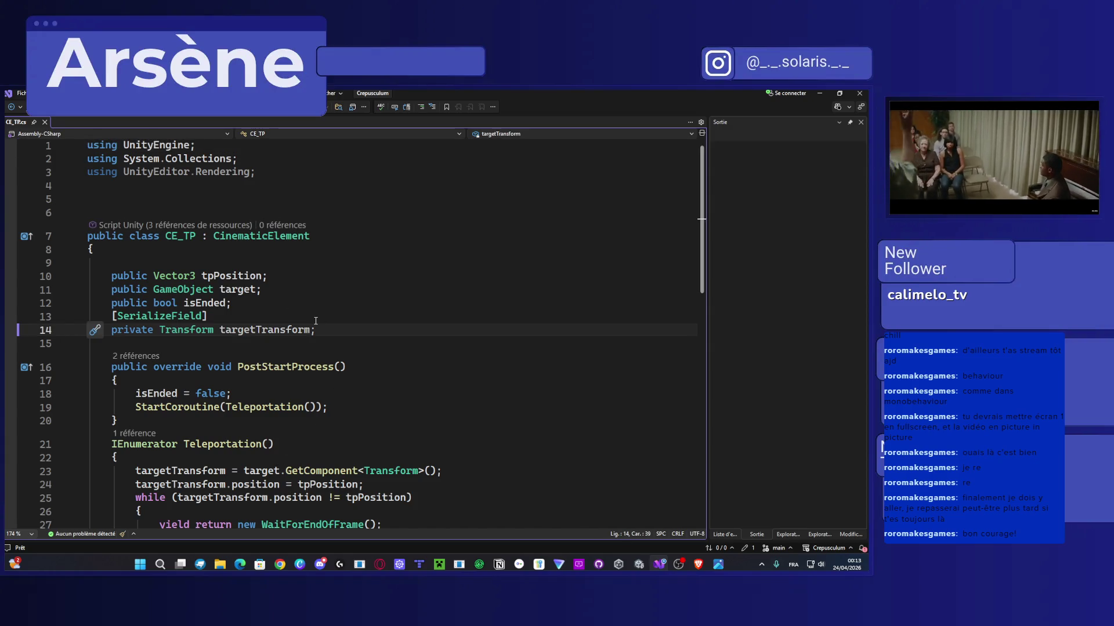
key("Return")
key("BackSpace")
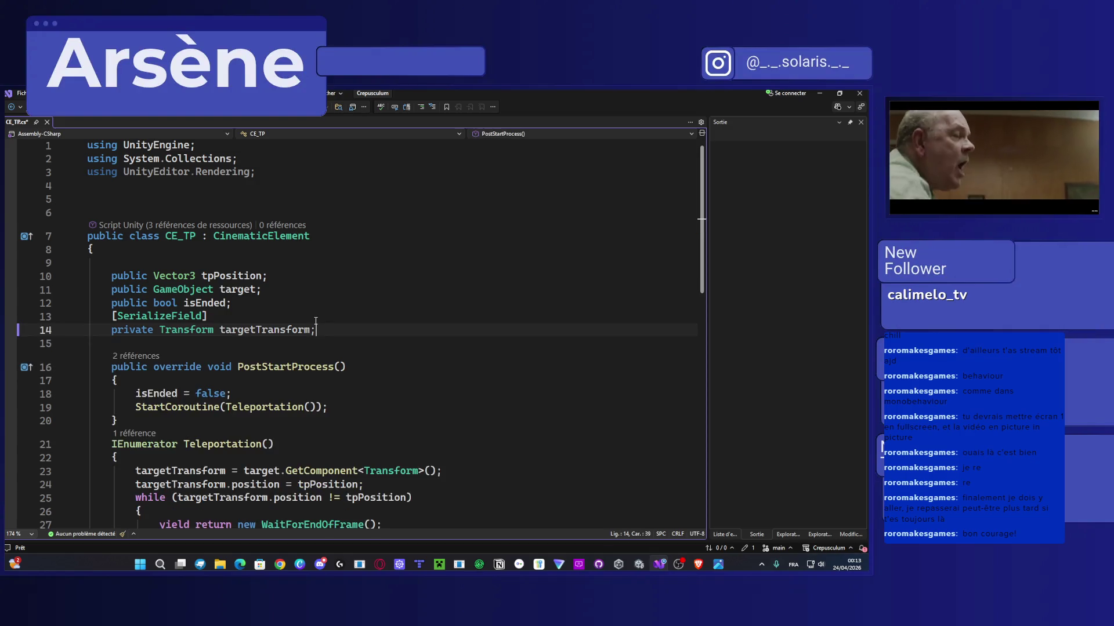
key("shift+Left")
key("shift+Left")
double_click(210, 330)
type("bool")
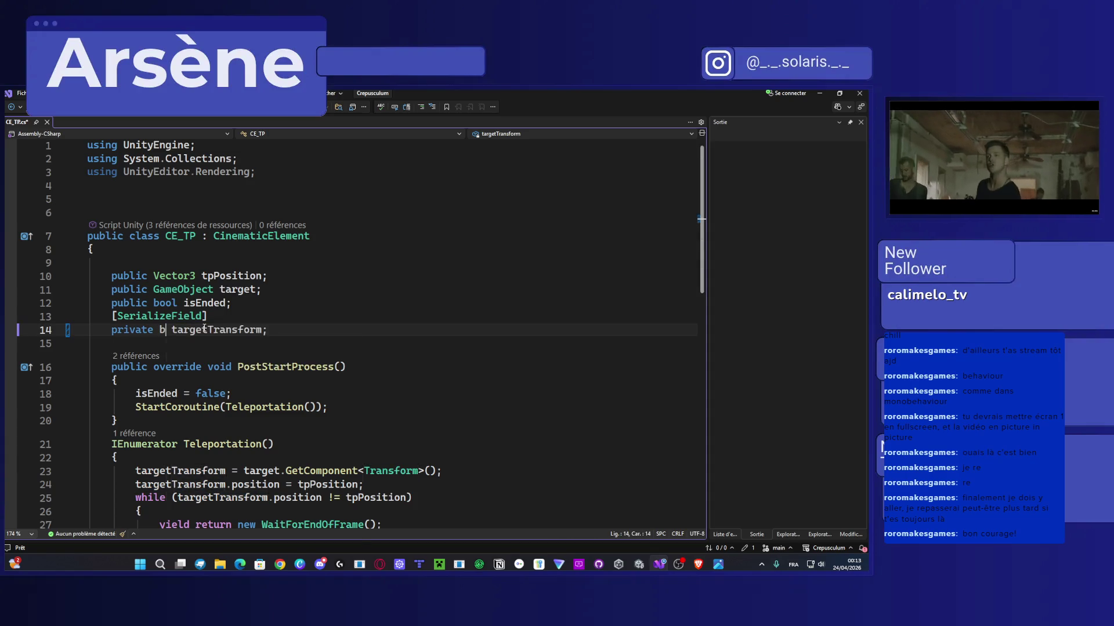
key("Escape")
double_click(199, 331)
key("ctrl+c")
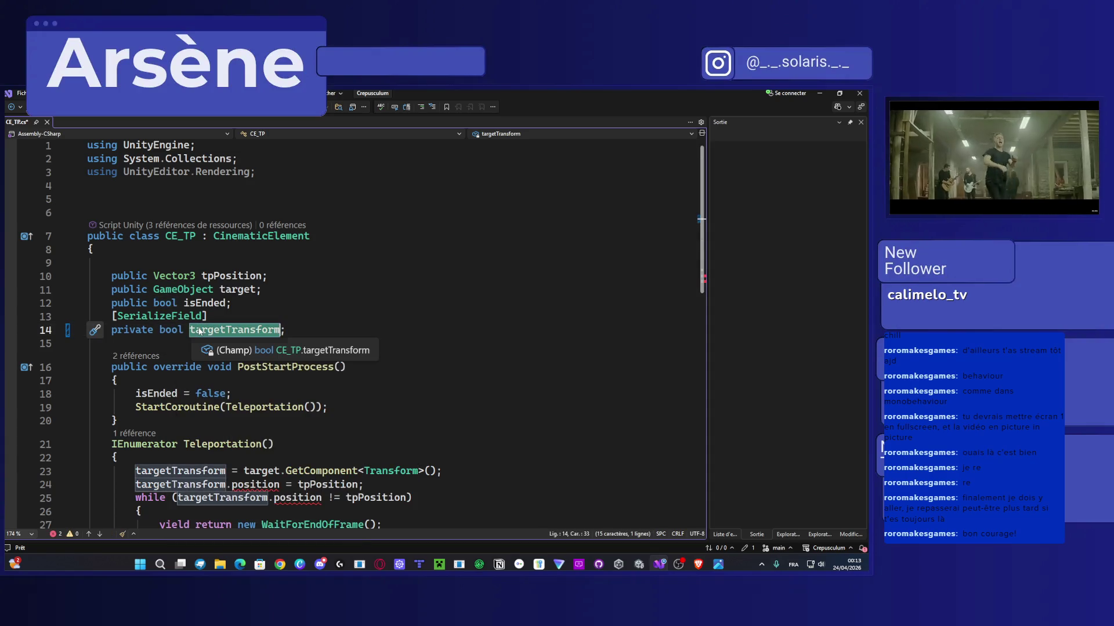
type("lets")
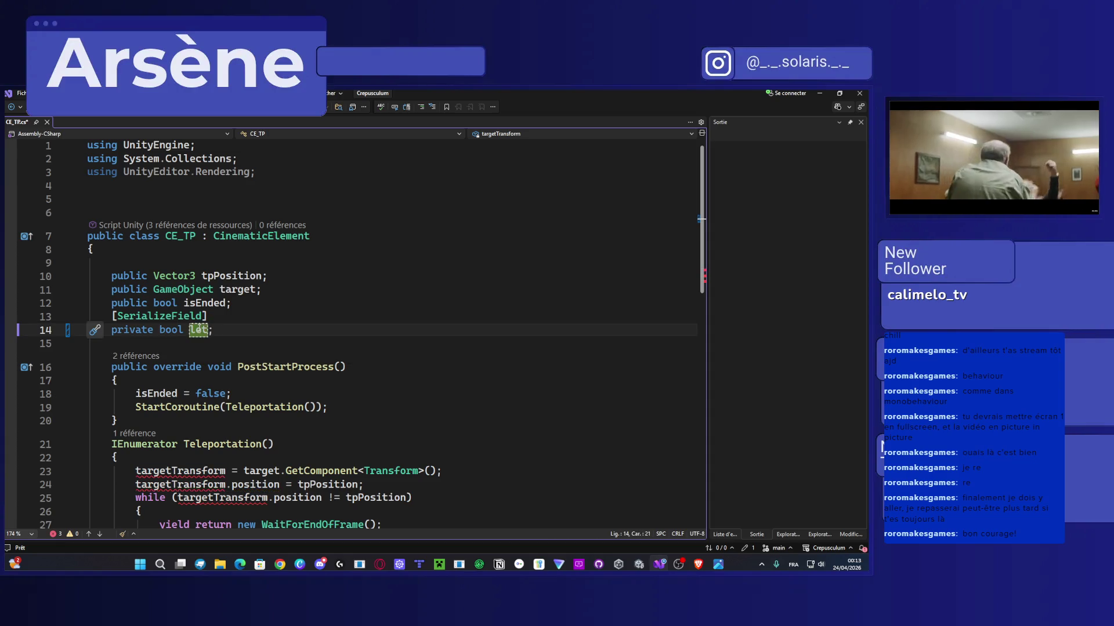
type("VerifyS")
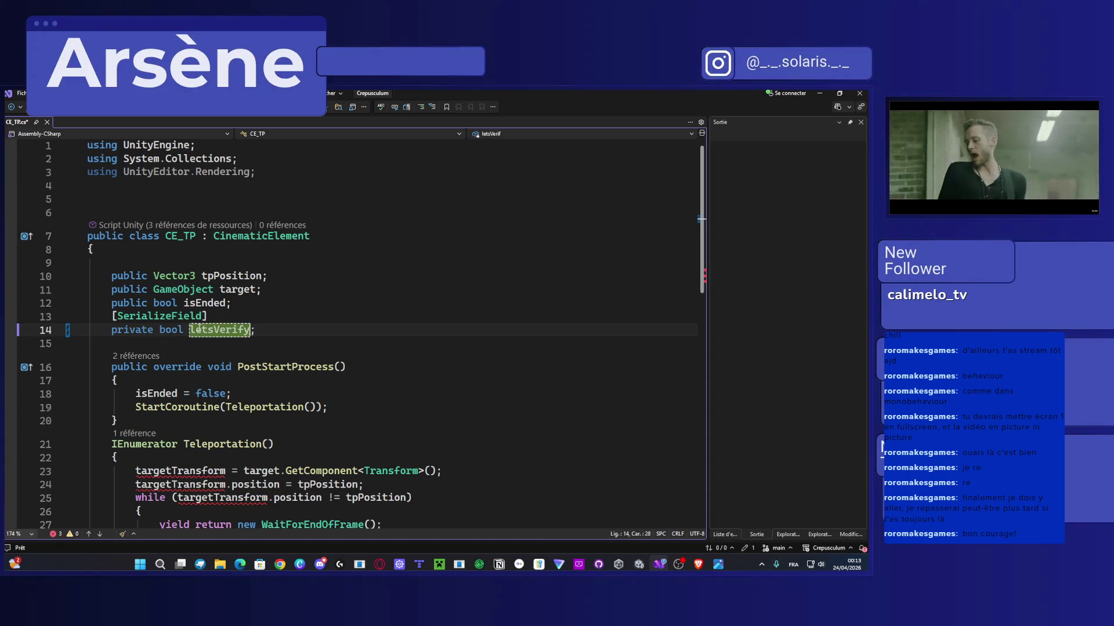
type("omething")
key("ctrl+s")
Step: Restore line 14 to 'Transform targetTransform' and save the CE_TP script again
scroll(198, 332, "down", 3)
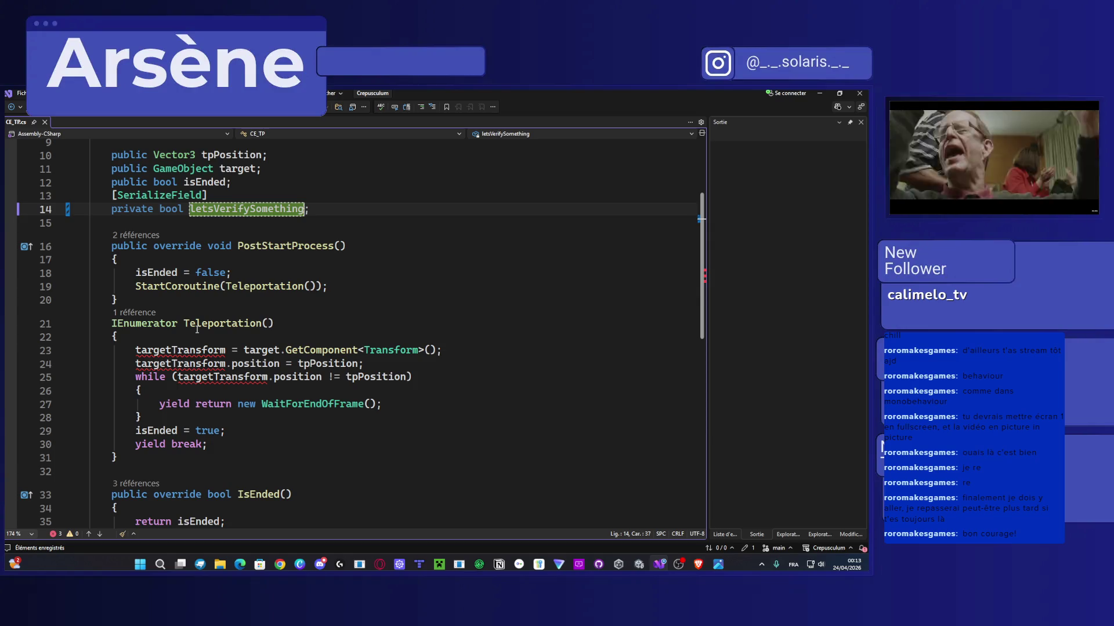
scroll(197, 329, "down", 4)
scroll(197, 329, "up", 7)
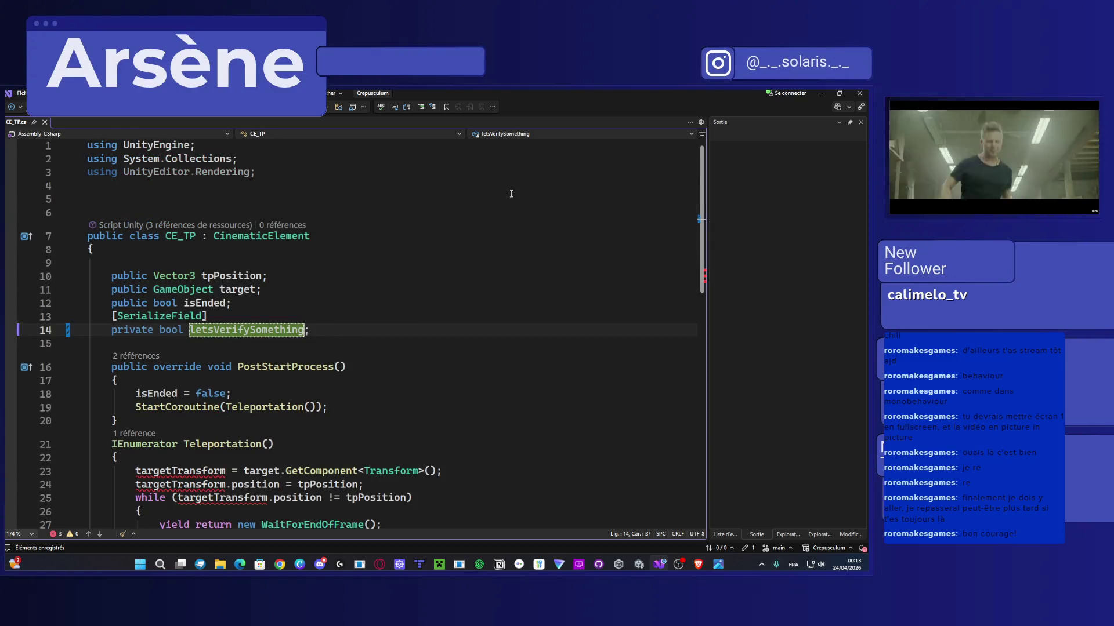
key("ctrl+v")
key("Return")
key("ctrl+Left")
key("ctrl+Left")
key("ctrl+shift+Right")
type("Transform")
key("End")
key("ctrl+s")
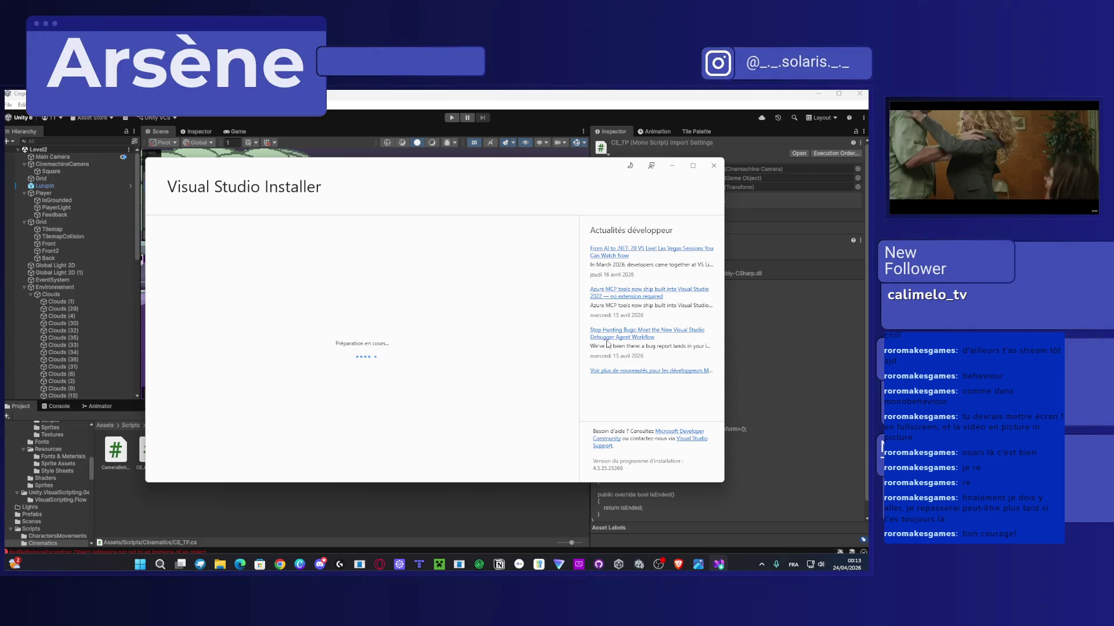
Step: Check the Visual Studio Community 2026 download progress in the Installer, then return to Unity
mouse_move(717, 566)
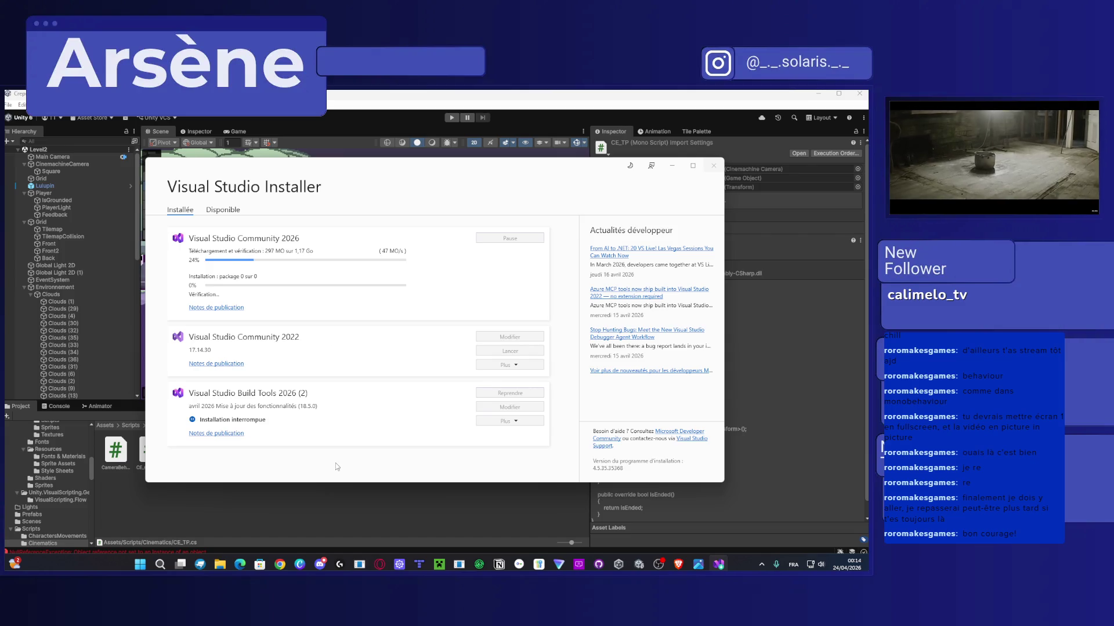
left_click(368, 494)
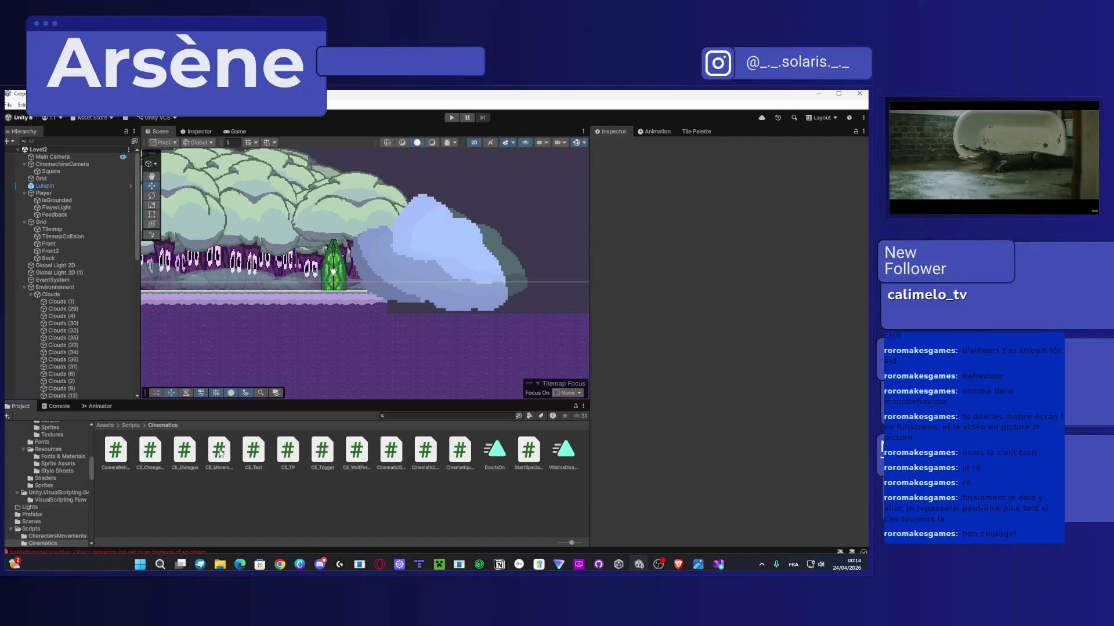
Step: Open the CE_Movement script in Visual Studio from the Cinematics folder
double_click(223, 456)
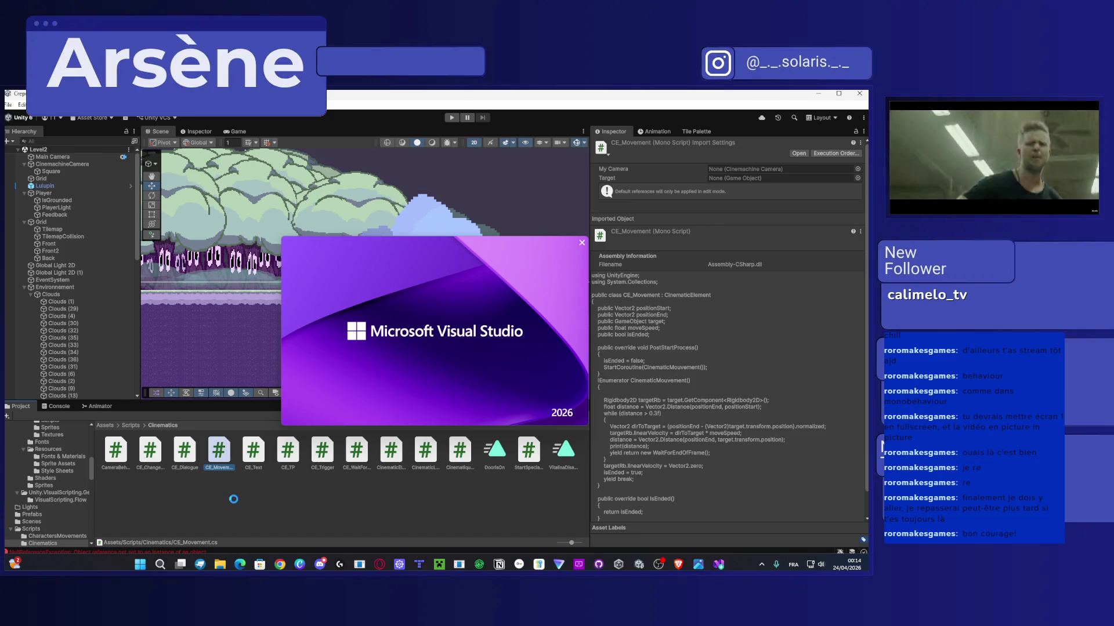
left_click(244, 506)
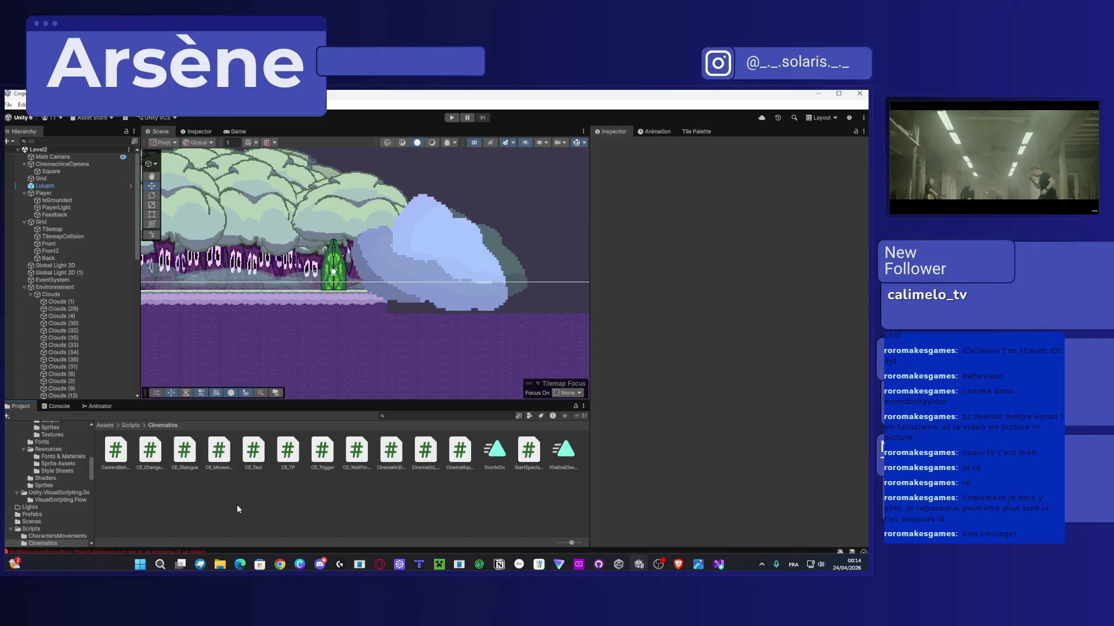
scroll(81, 498, "up", 10)
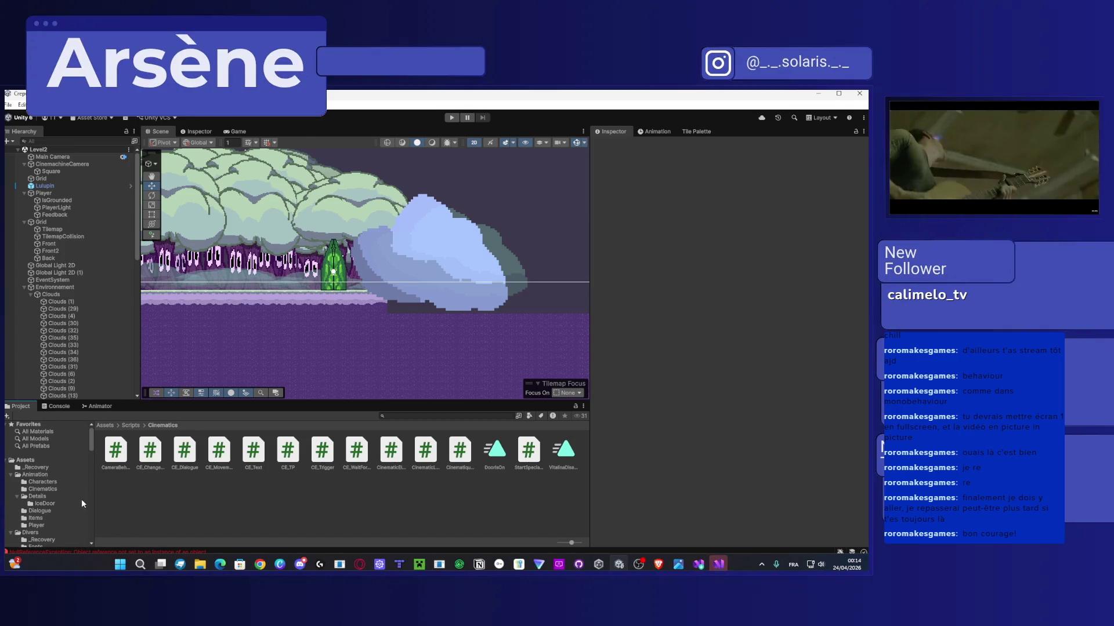
Step: Delete the DoorsIsOn asset from the Cinematics scripts folder, then bring Visual Studio forward
left_click(503, 454)
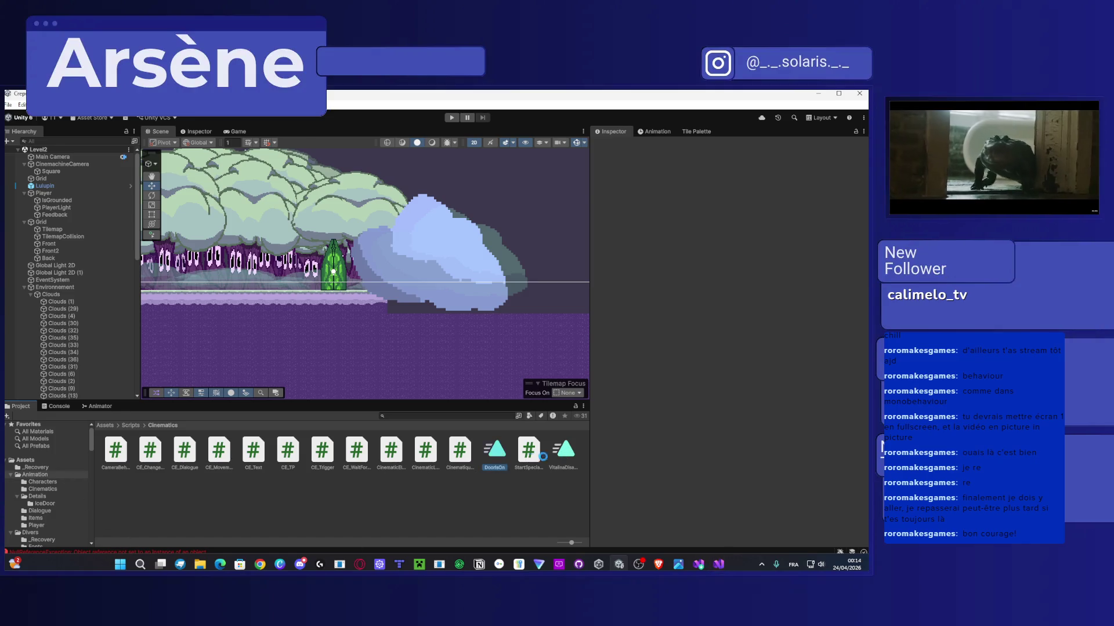
key("Delete")
mouse_move(532, 455)
left_mouse_down()
mouse_move(492, 503)
mouse_move(88, 495)
mouse_move(74, 442)
mouse_move(211, 460)
mouse_move(534, 459)
left_mouse_up()
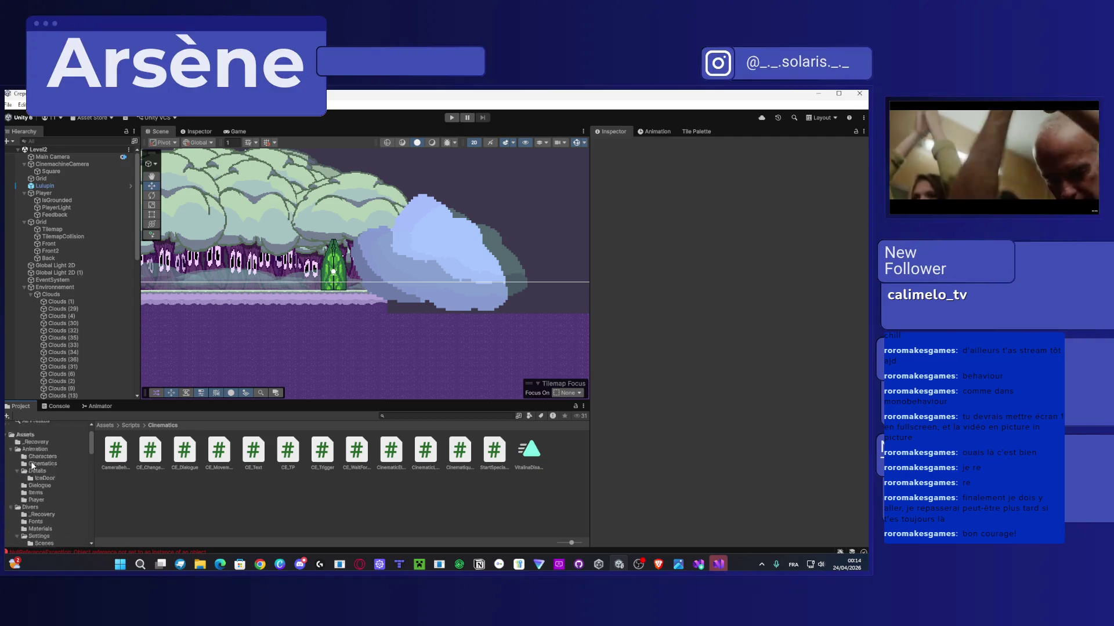
left_click(718, 564)
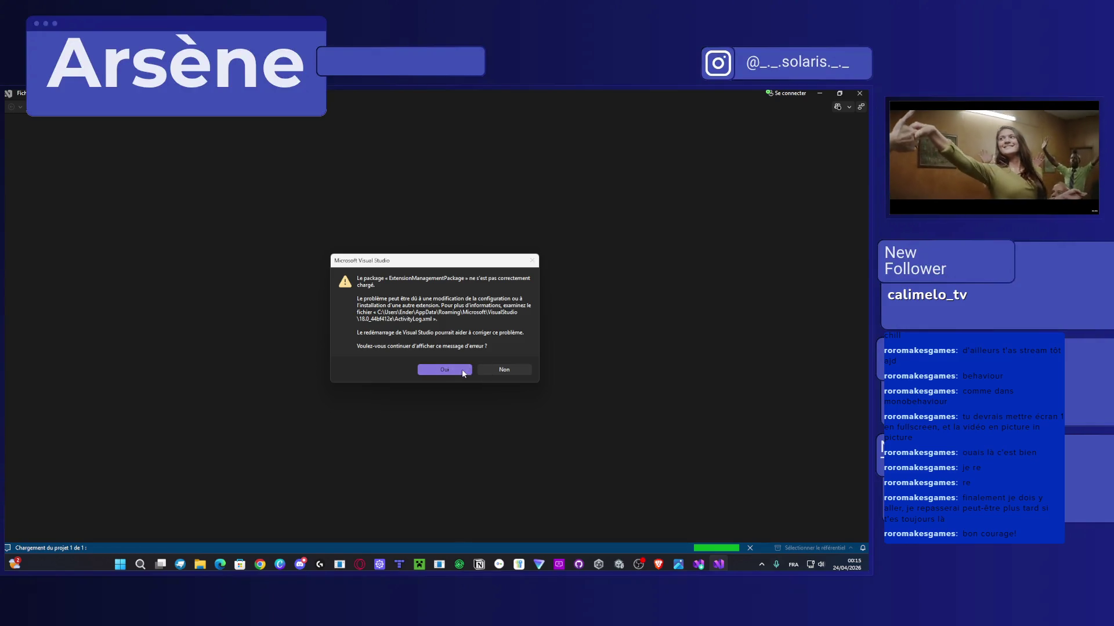
Step: Dismiss the six package-loading errors, including CompatibilityPackage and ImageRegistrationPackage, then return to Unity
left_click(496, 370)
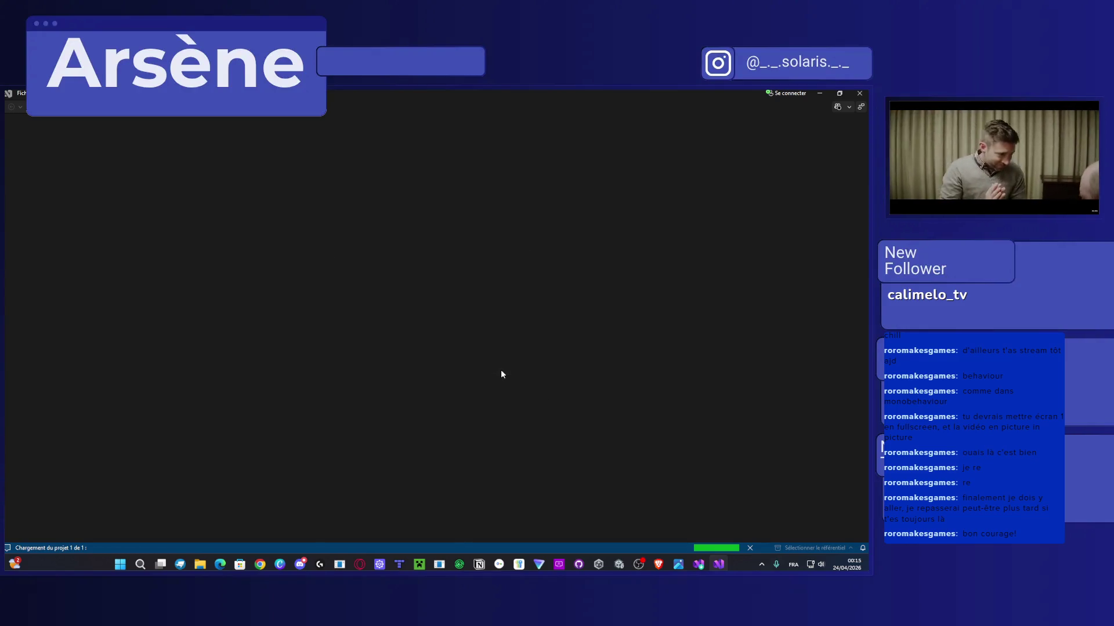
left_click(499, 371)
left_click(439, 368)
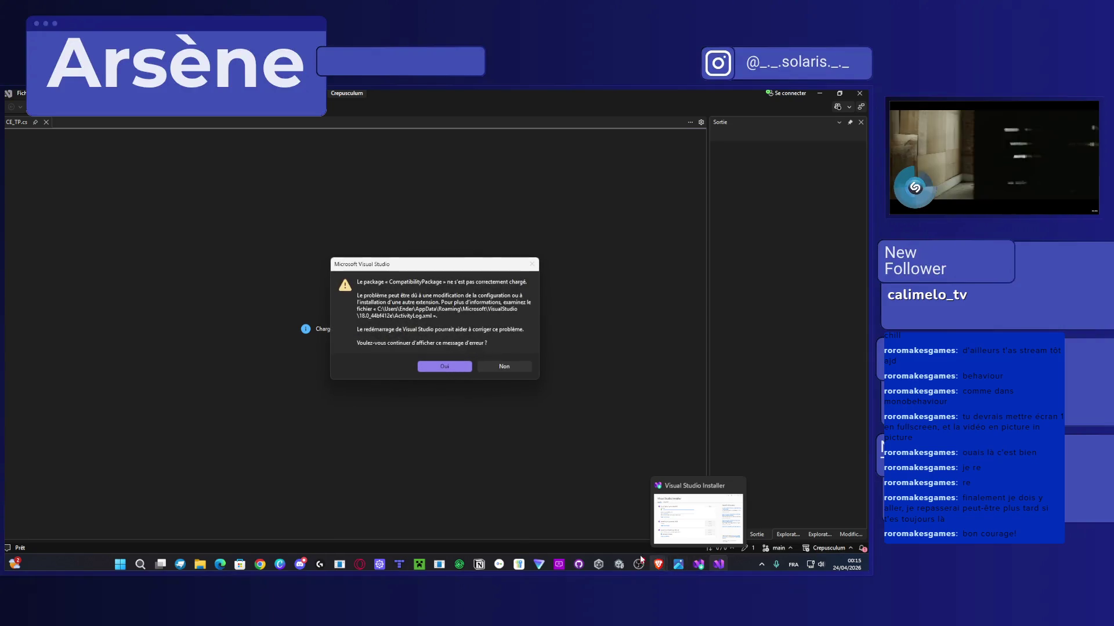
left_click(455, 369)
left_click(457, 368)
left_click(457, 368)
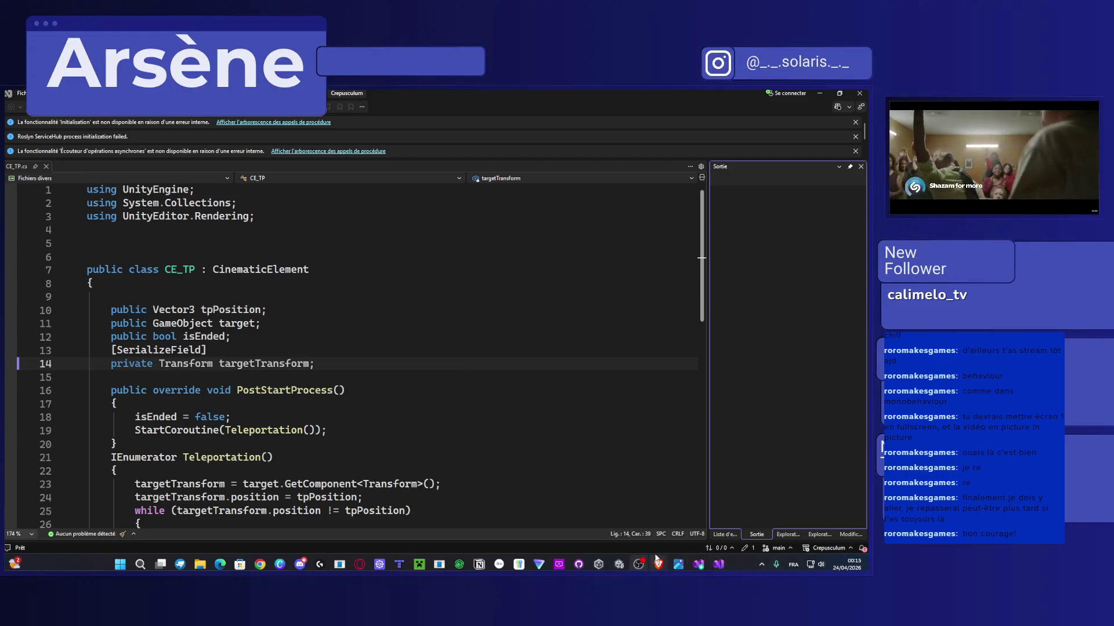
left_click(619, 565)
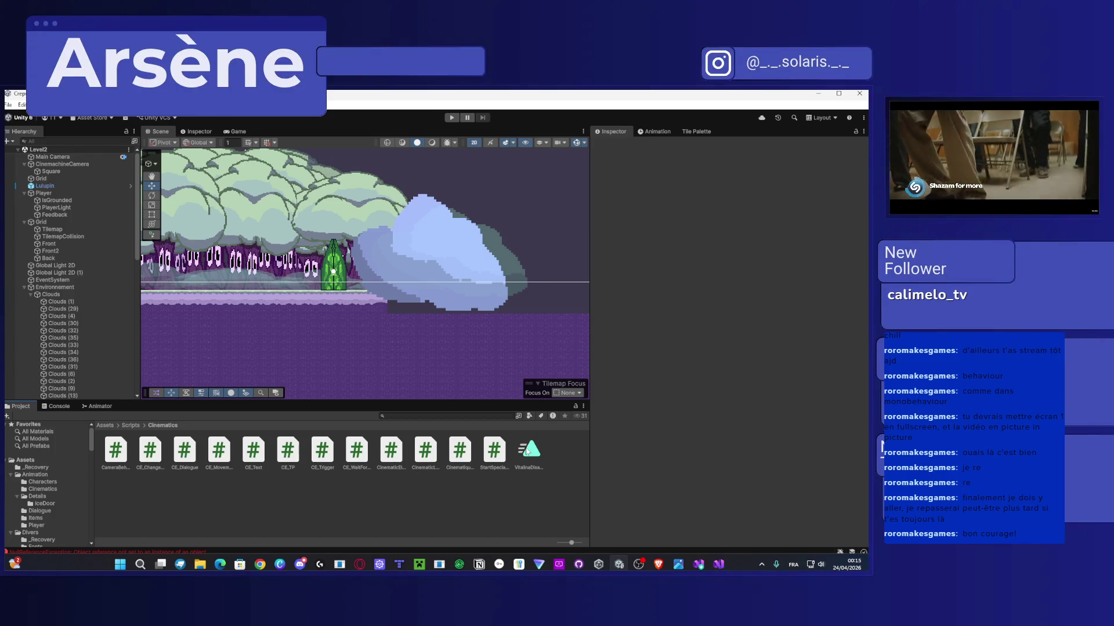
Step: Move the VitalinaDisappear asset into the Animation folder, then search Windows for 'git'
left_click_drag(39, 478, 42, 489)
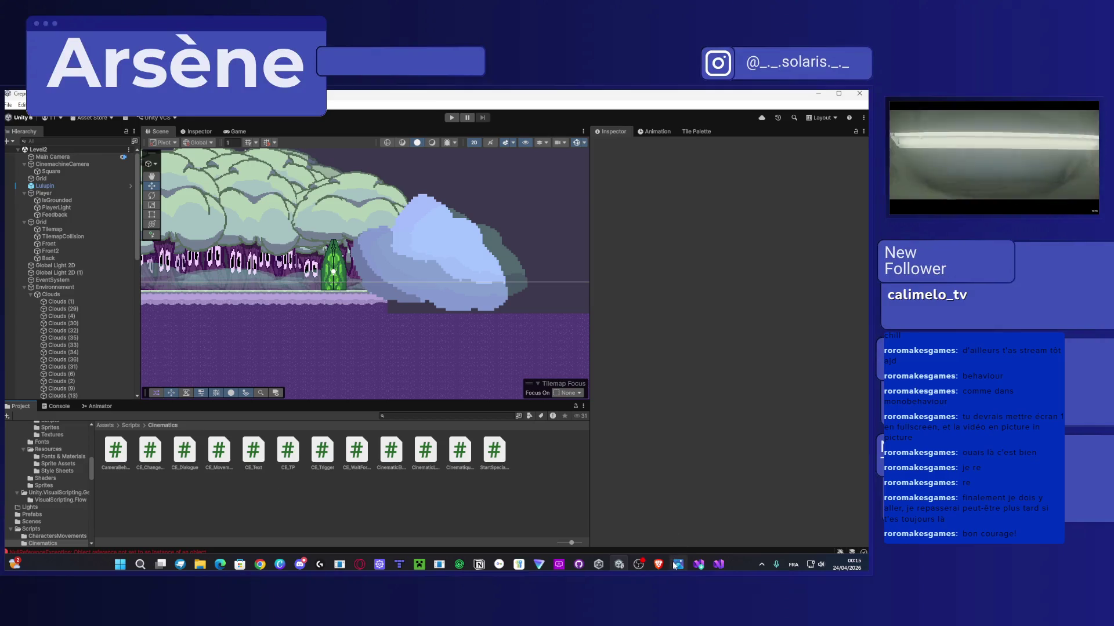
mouse_move(684, 557)
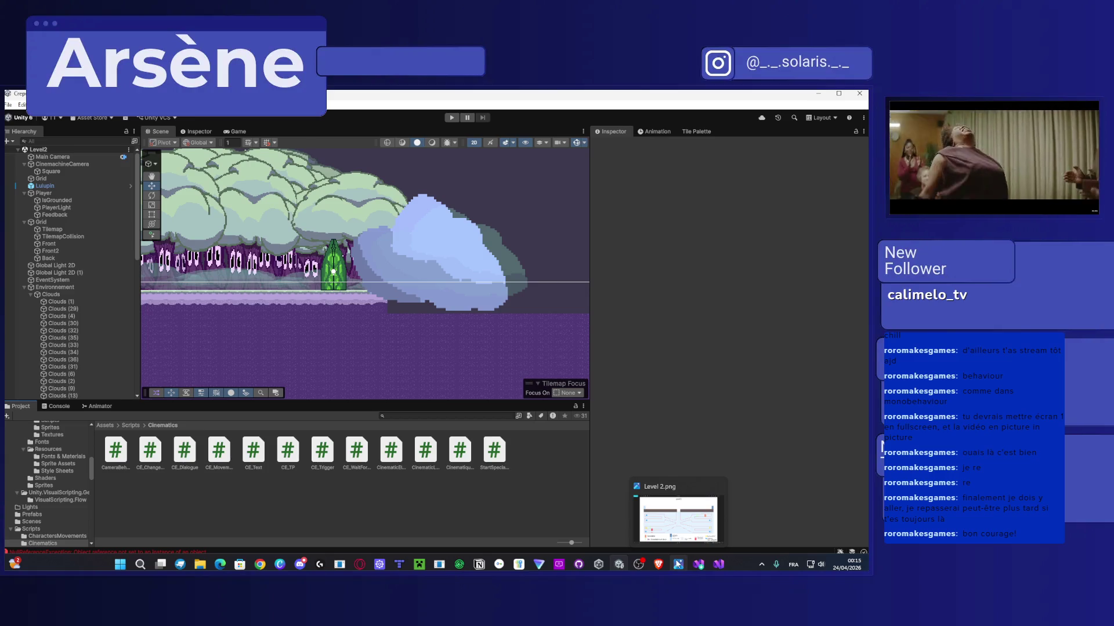
left_click(120, 565)
left_click(120, 564)
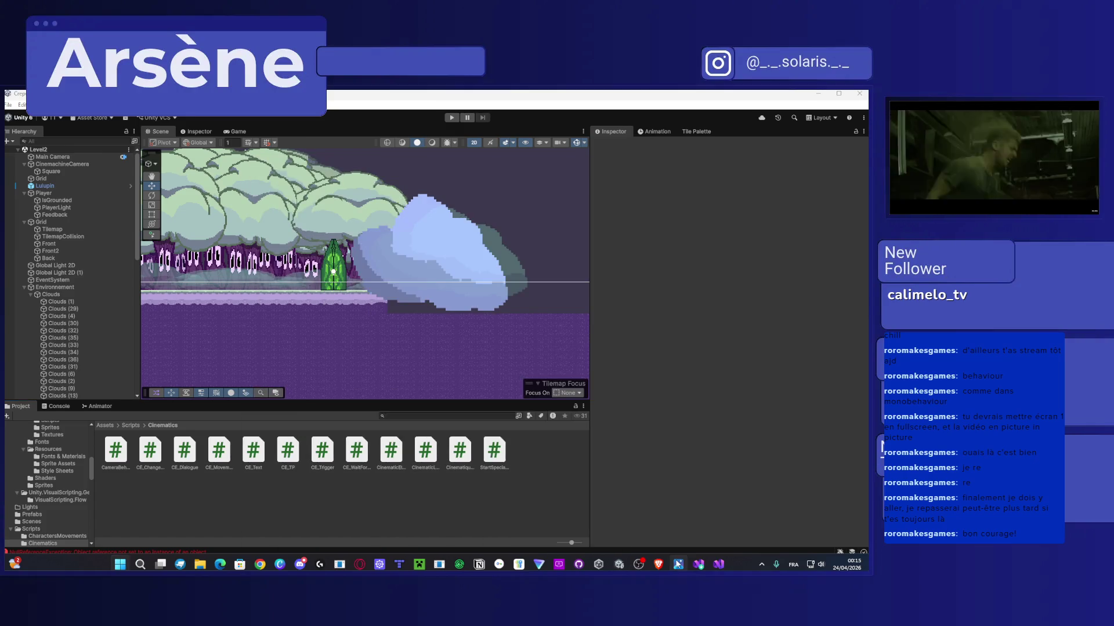
key("alt+space")
type("git")
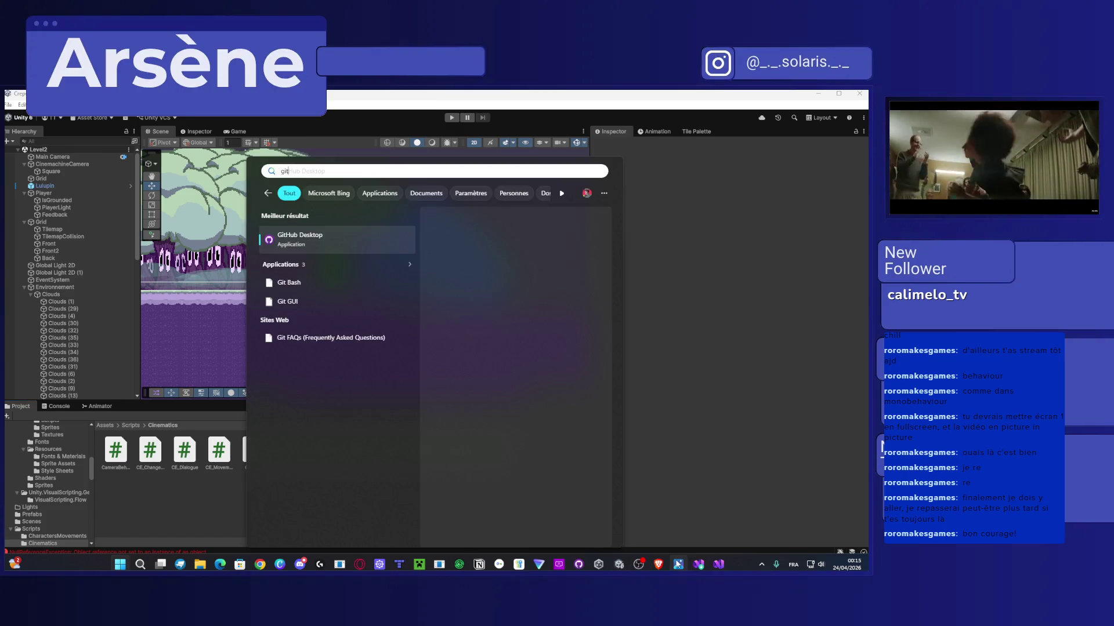
Step: Launch GitHub Desktop from the 'git' search results
key("Return")
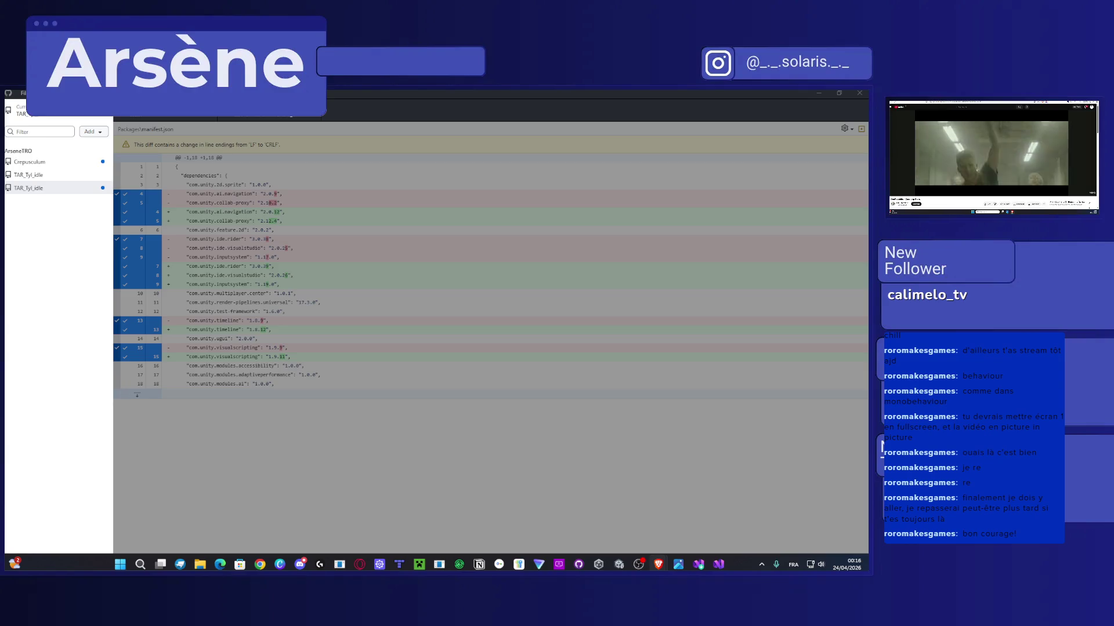
Step: In the Crepusculum repository, write the commit summary 'Change 24/02/2026 00:16'
left_click(63, 162)
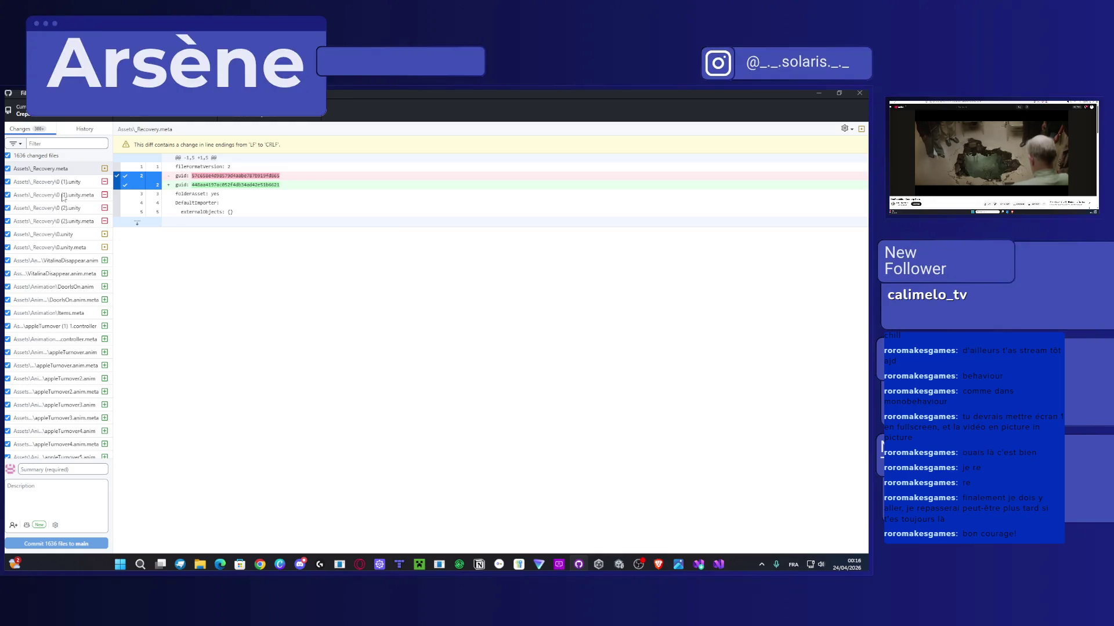
left_click(60, 469)
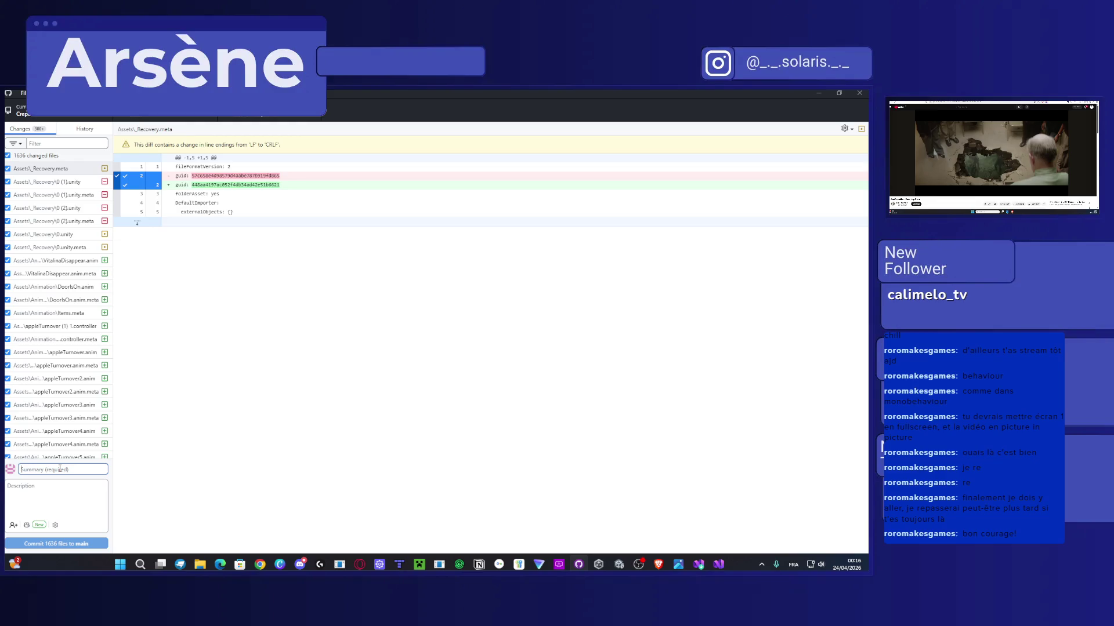
type("24")
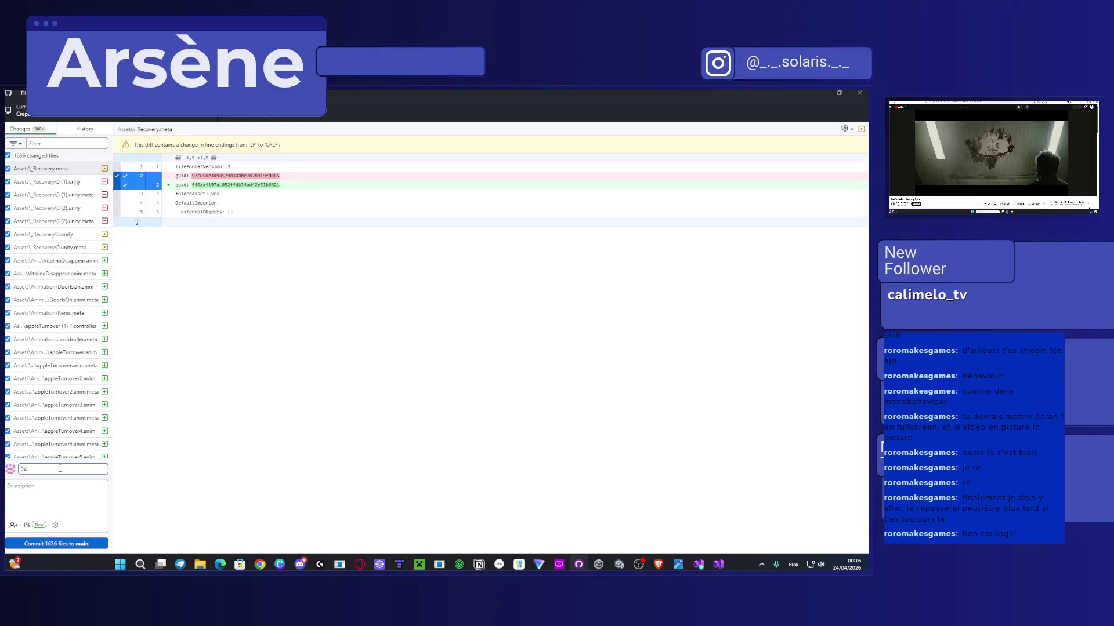
type("/02")
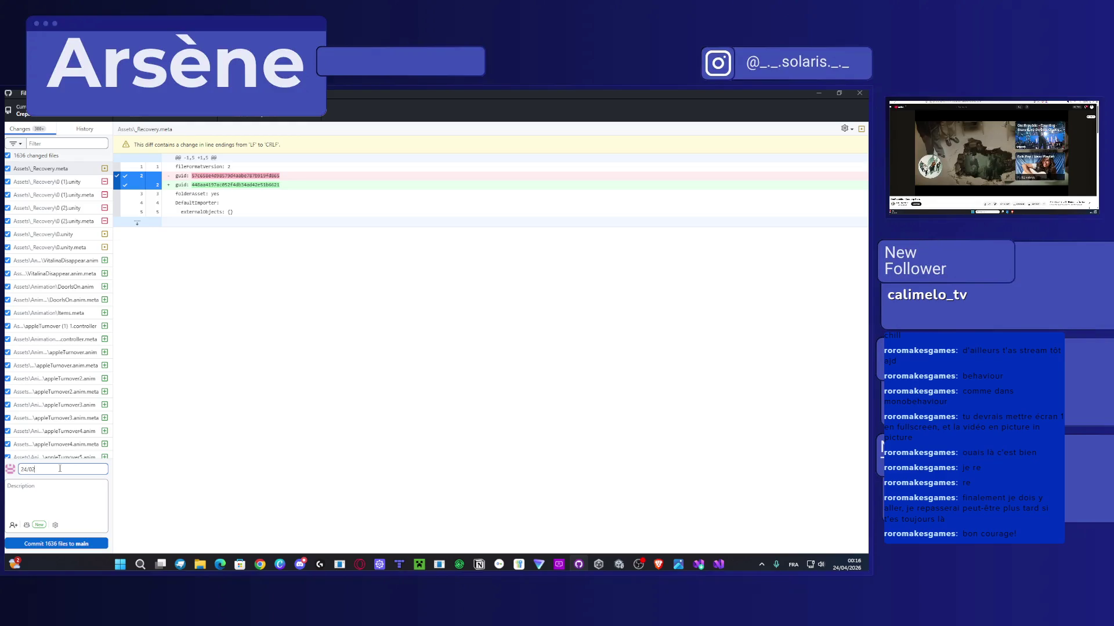
type("/2026")
left_click(21, 470)
type("Change 24/02/2026")
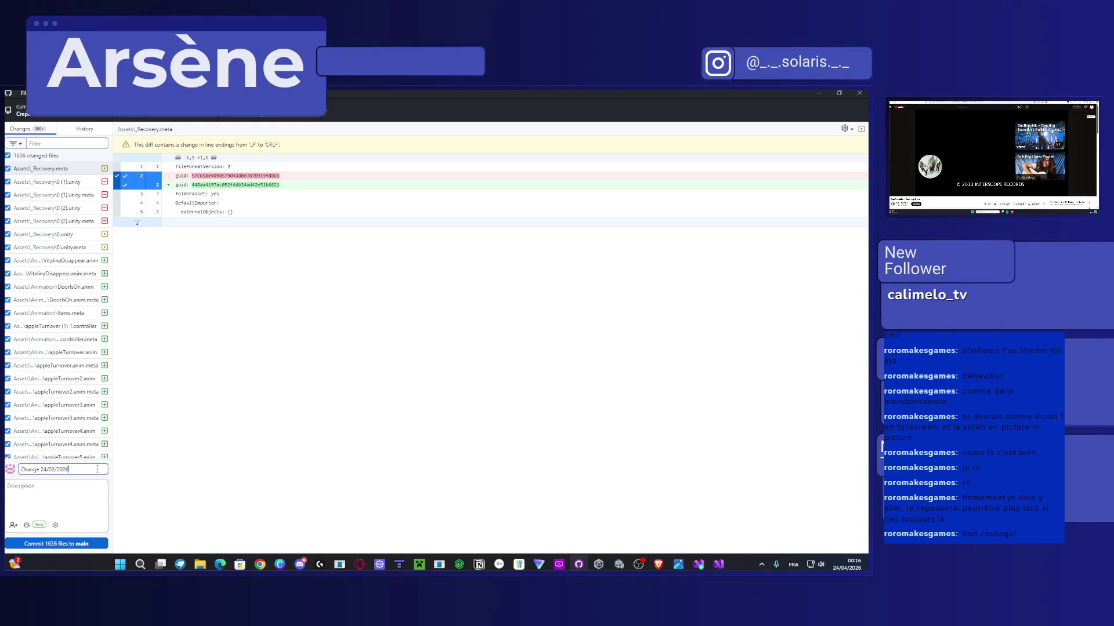
type(" 00:16")
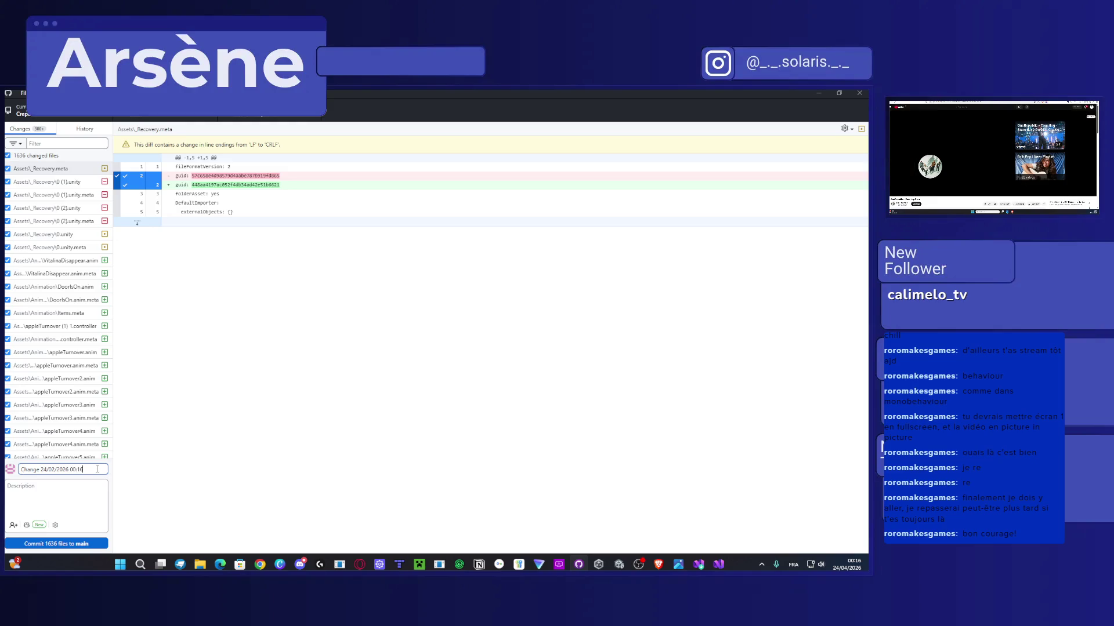
Step: Add a Level 2 progress description and commit the 1636 changed files to main
left_click(63, 507)
type("Ievel 2 Pre")
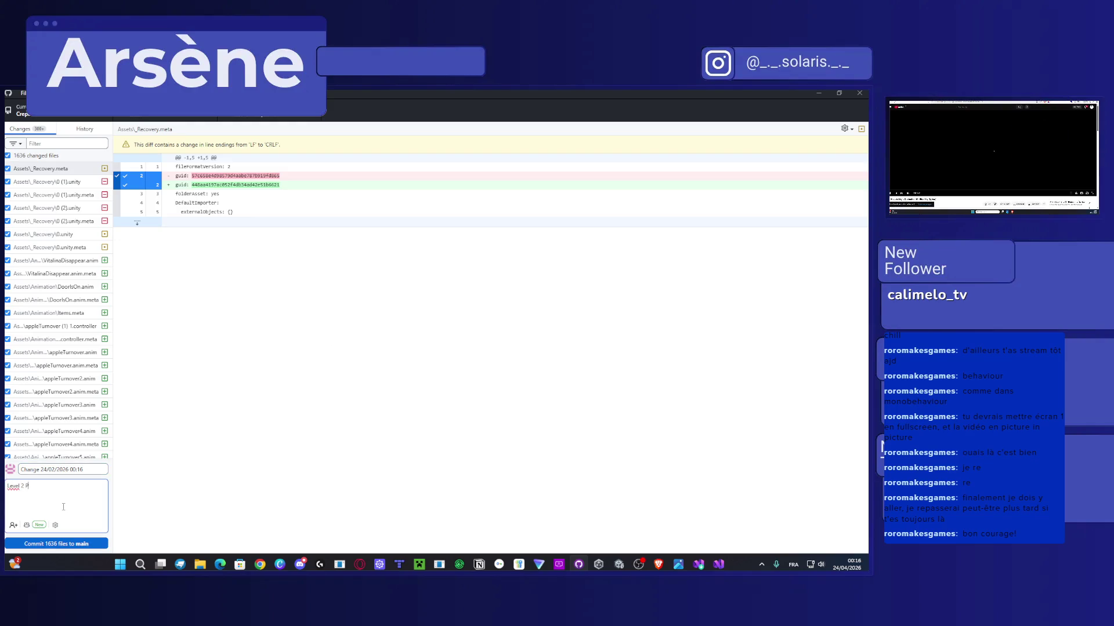
type("sque termi")
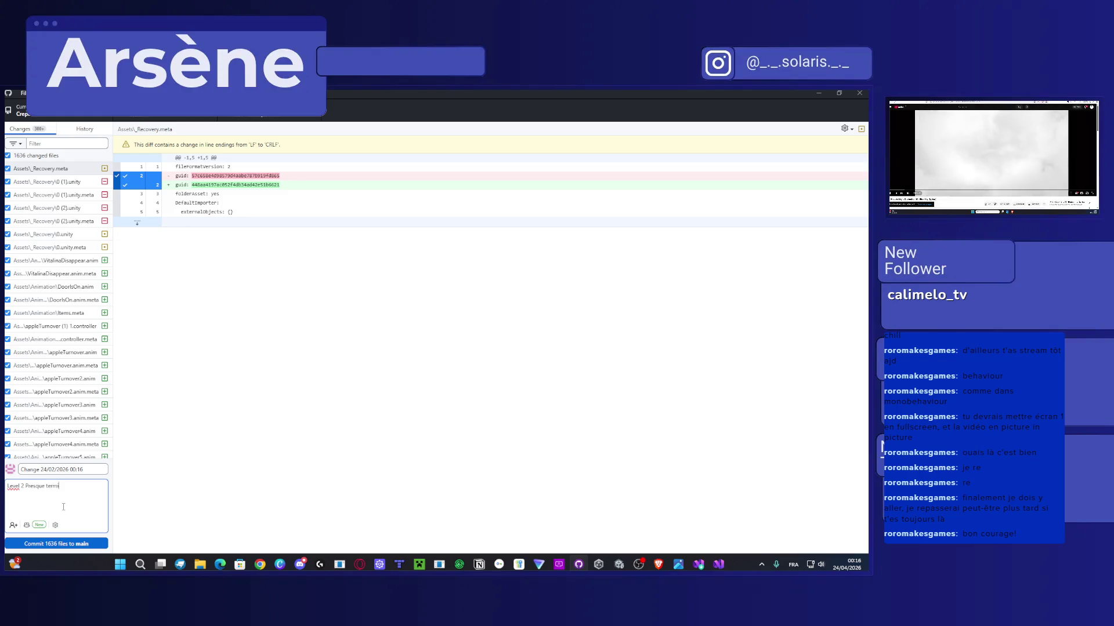
type("n'é. E")
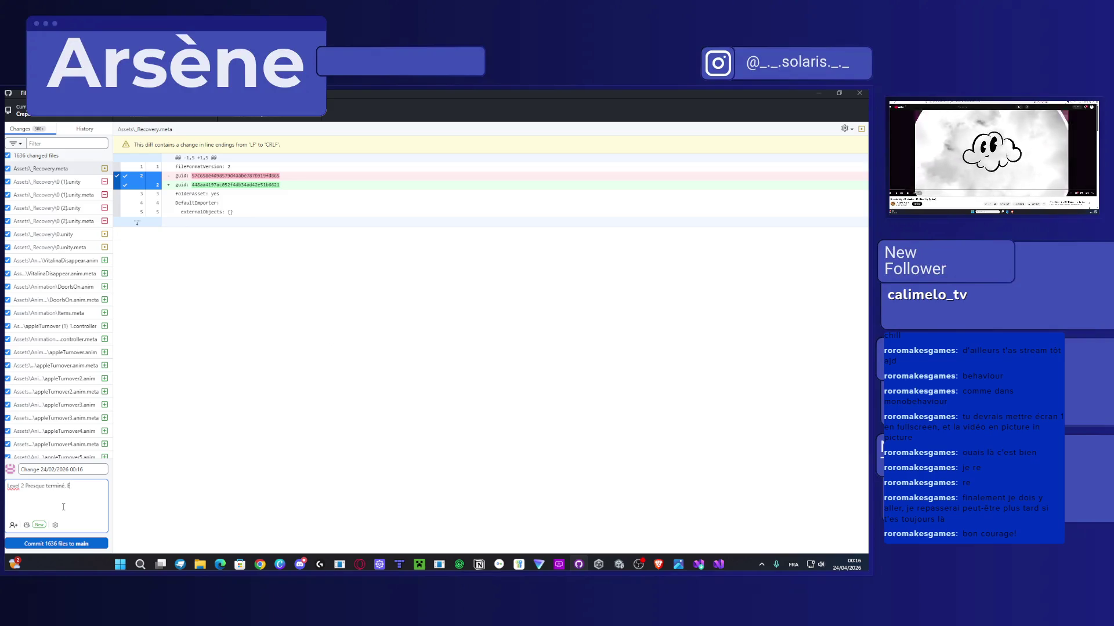
type("preuve ok, r")
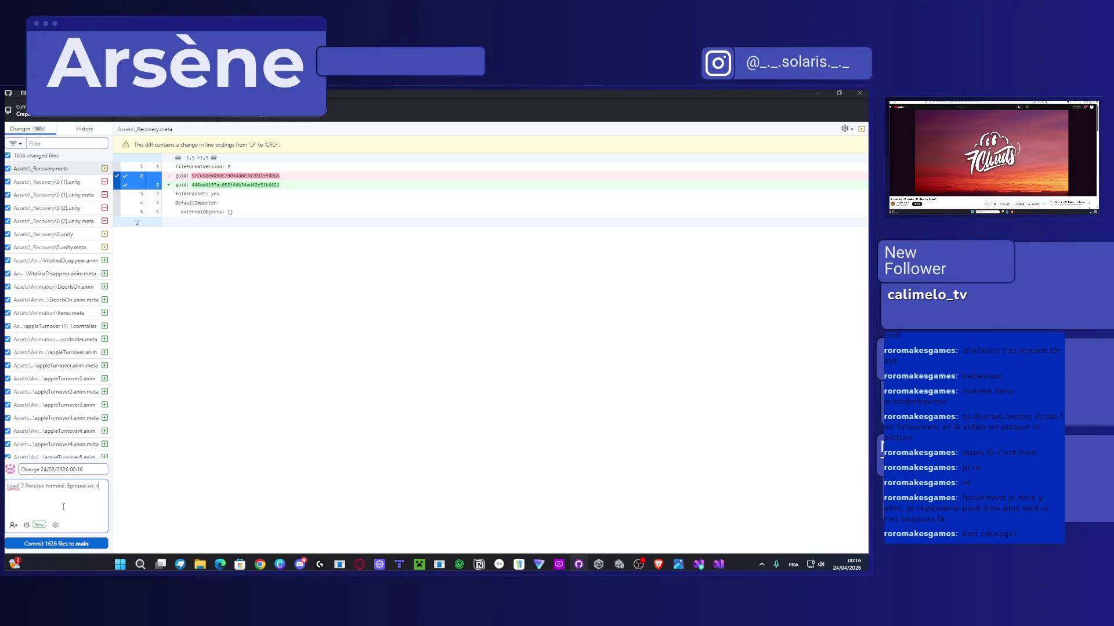
type("este c")
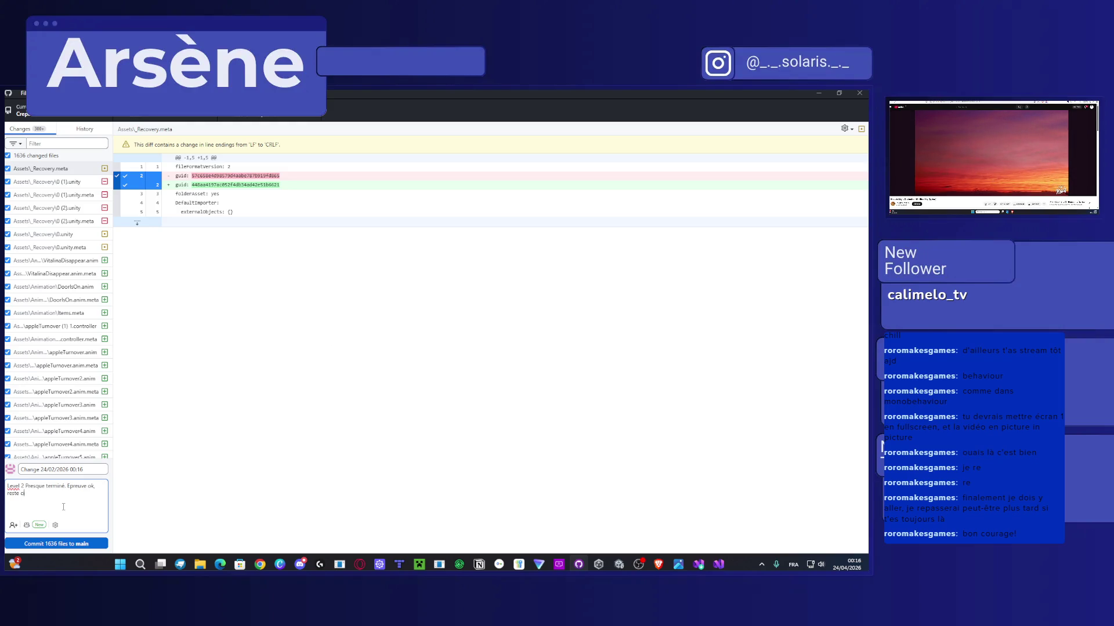
type("inématiques")
left_click(93, 546)
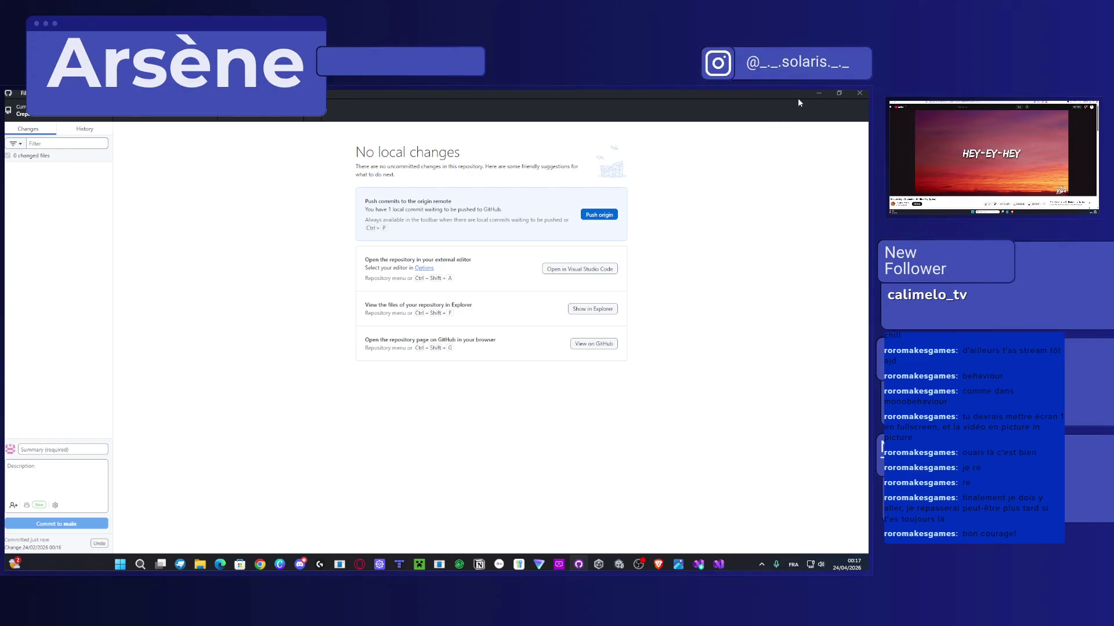
Step: Close the three error notices above CE_TP.cs, then push the commit to origin
left_click(818, 94)
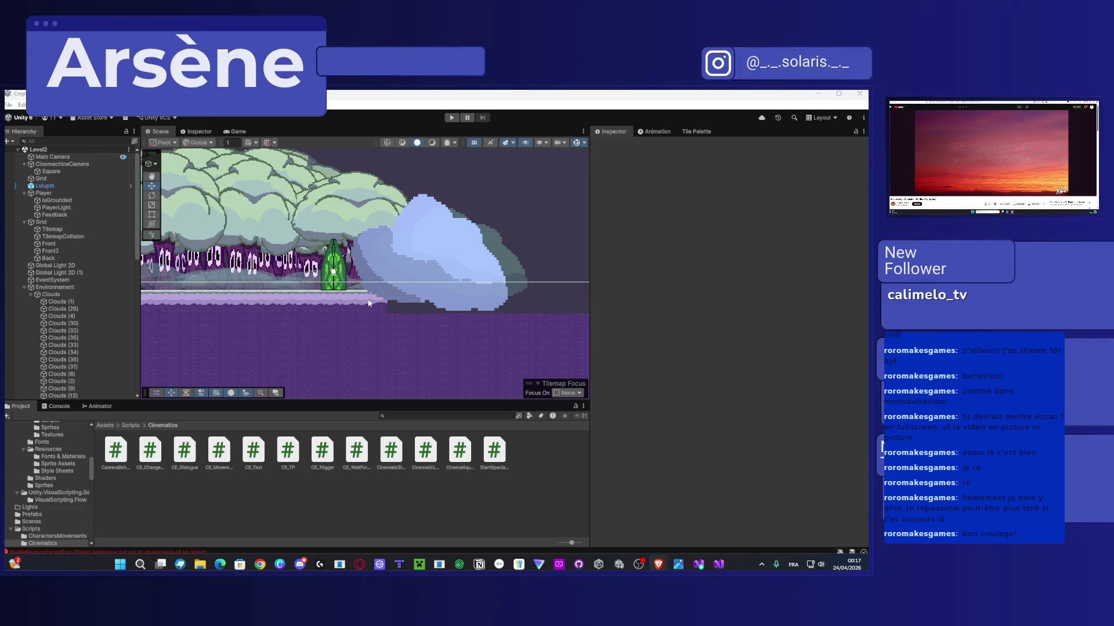
left_click(719, 565)
left_click(720, 565)
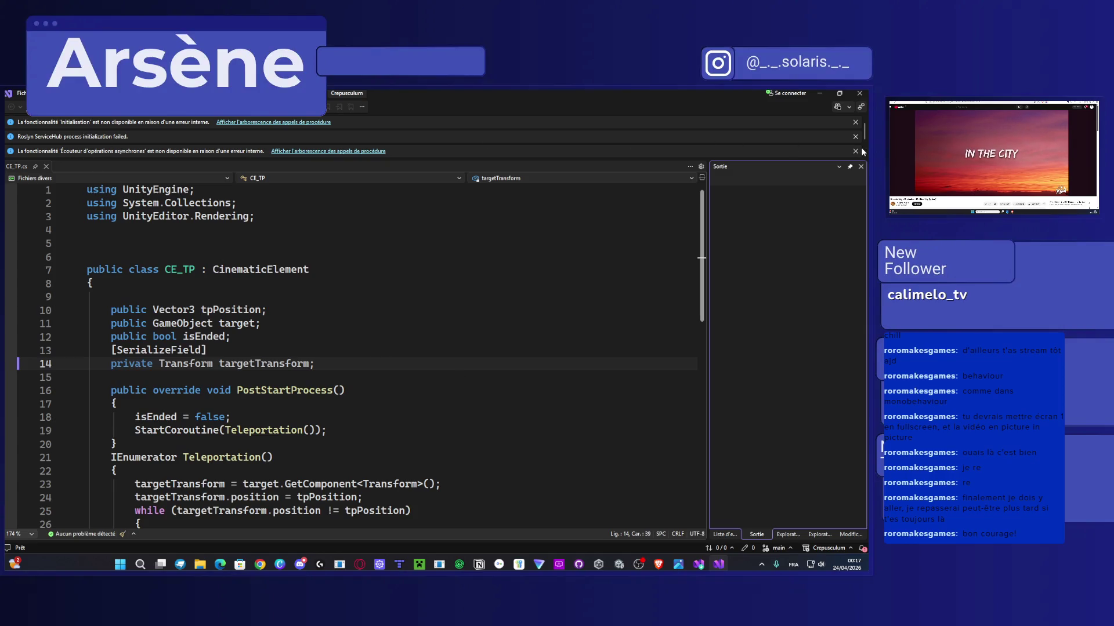
left_click(856, 123)
left_click(856, 123)
left_click(856, 123)
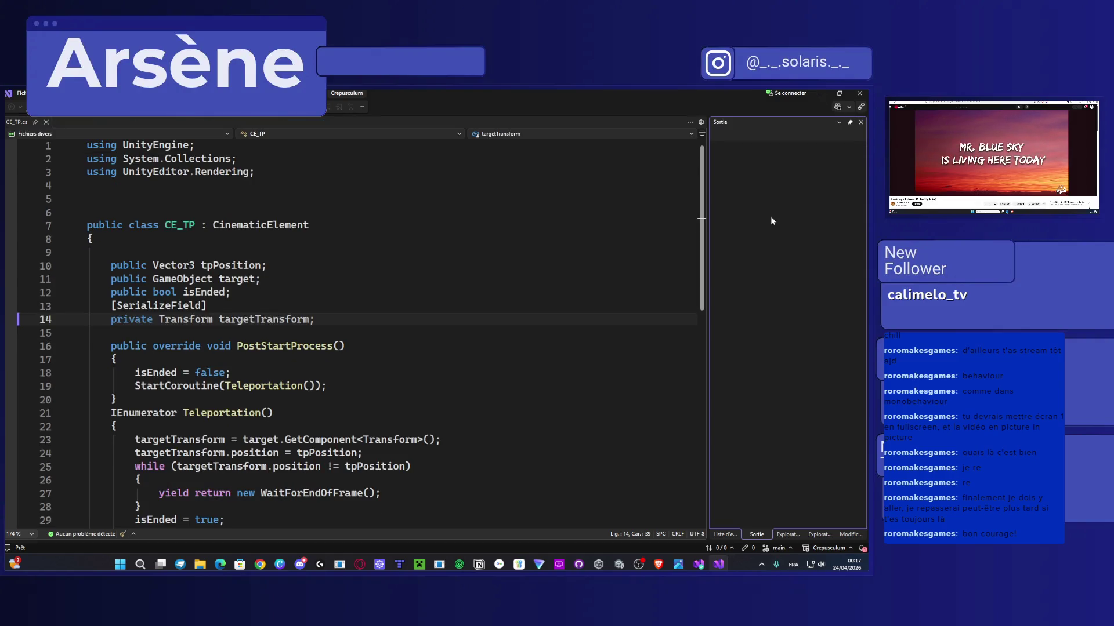
left_click(578, 564)
left_click(255, 121)
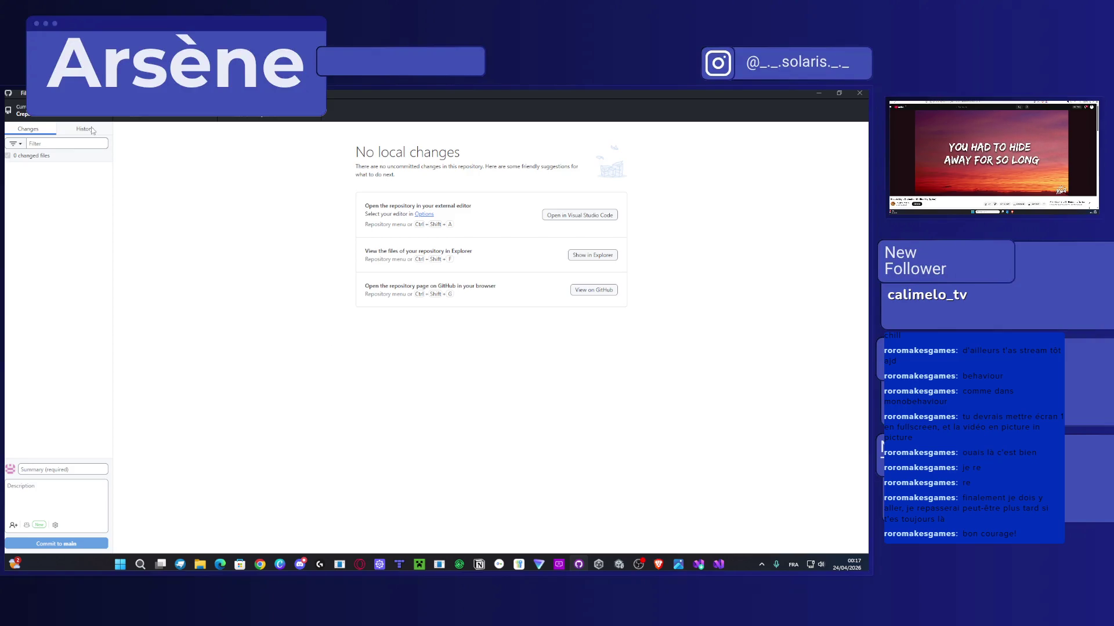
Step: Review the 18/04, 16/04 and 15/04/2026 commits in History, ending on the latest commit
left_click(92, 130)
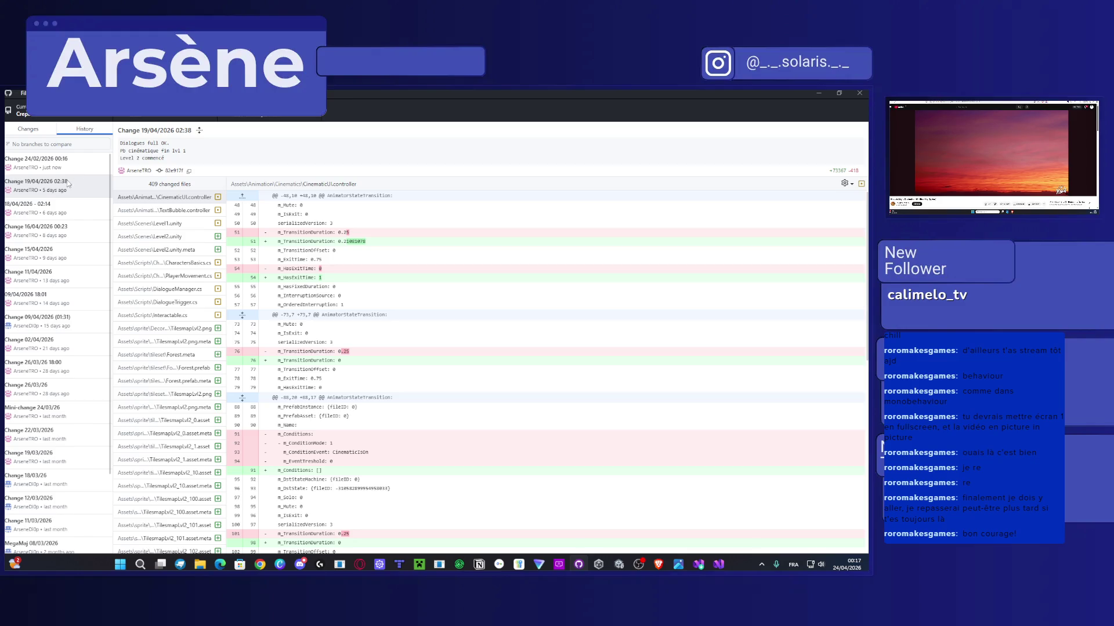
left_click(54, 213)
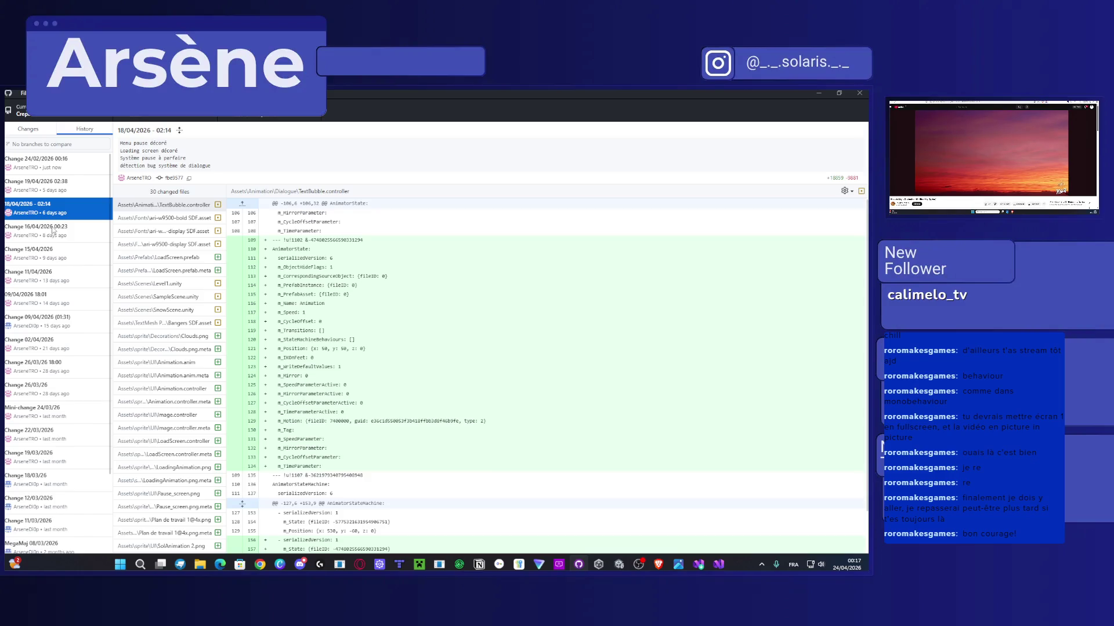
left_click(52, 230)
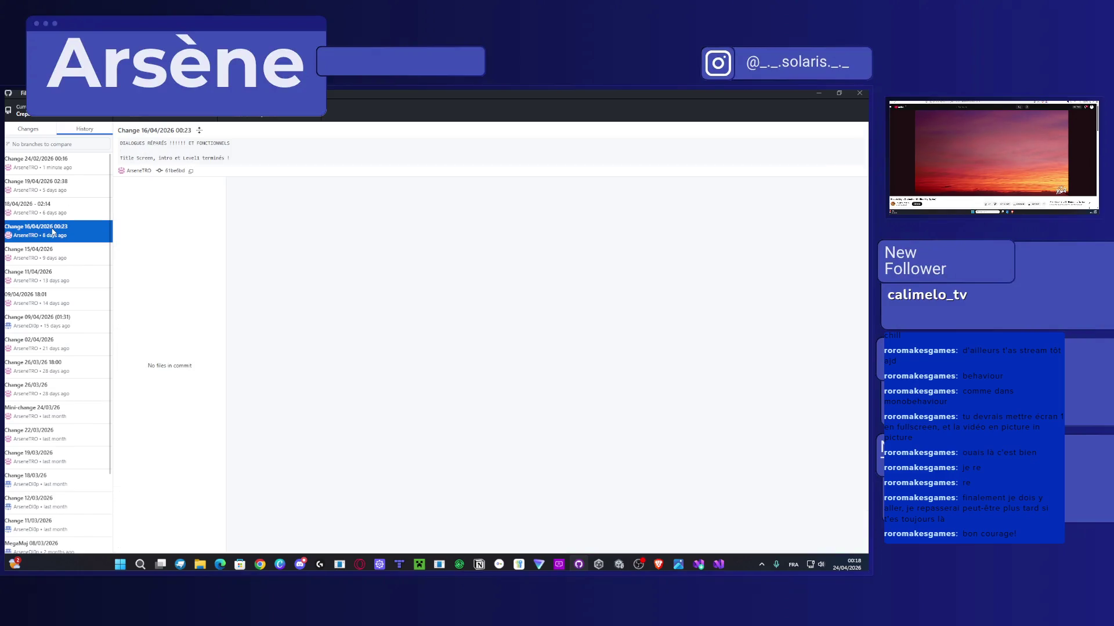
left_click(52, 255)
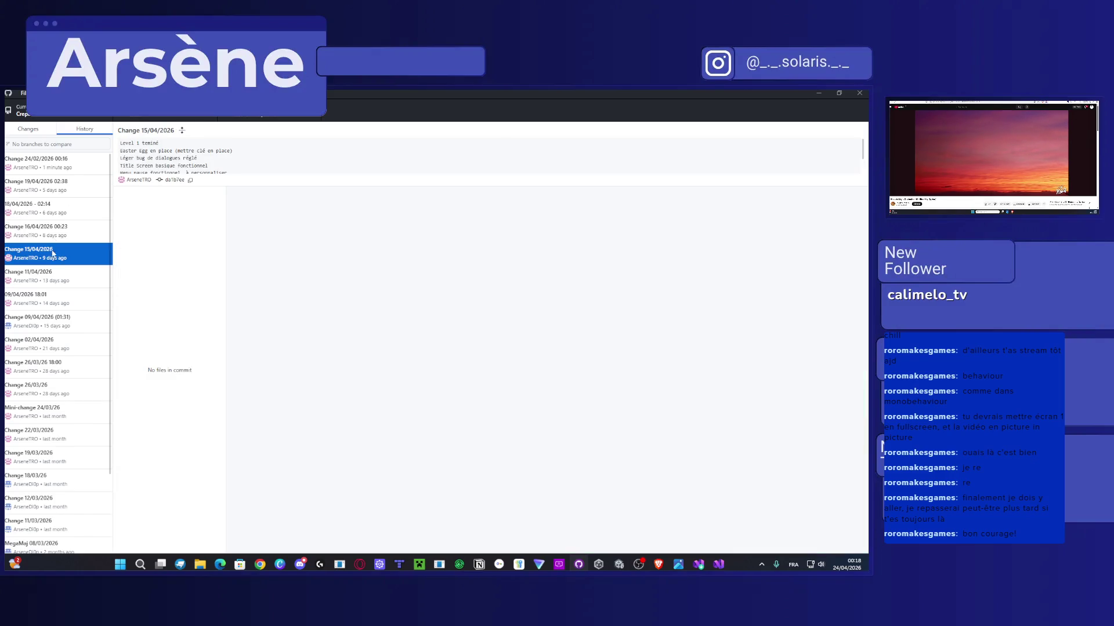
left_click(48, 161)
key("alt+Tab")
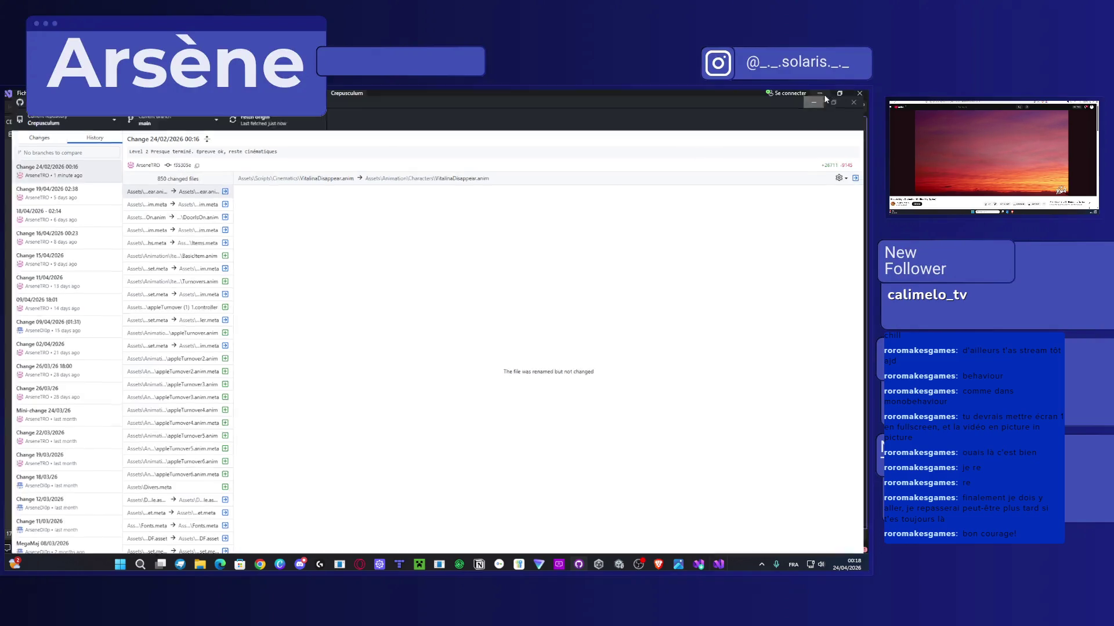
Step: Check the Installer's progress, then scroll through the CE_TP.cs teleport code before returning to Unity
left_click(699, 565)
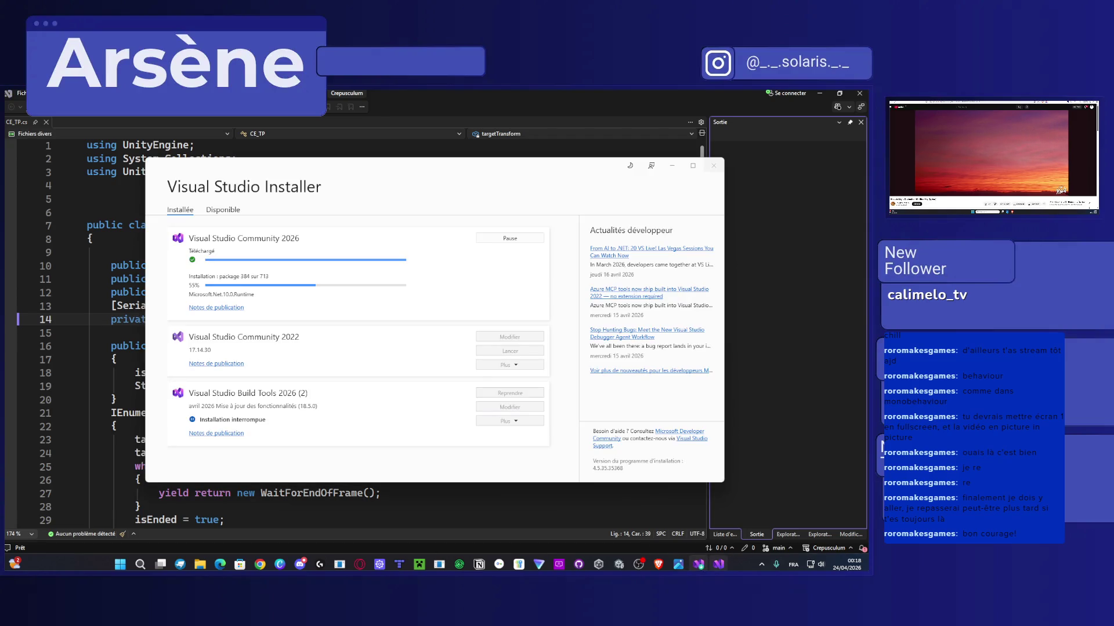
left_click(718, 565)
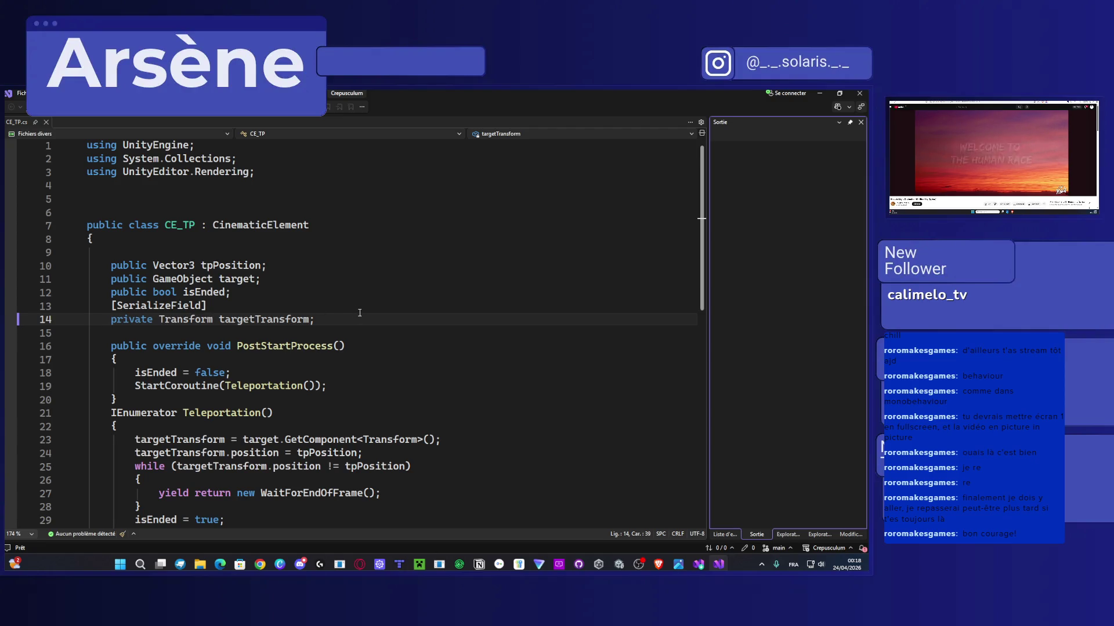
scroll(359, 313, "down", 1)
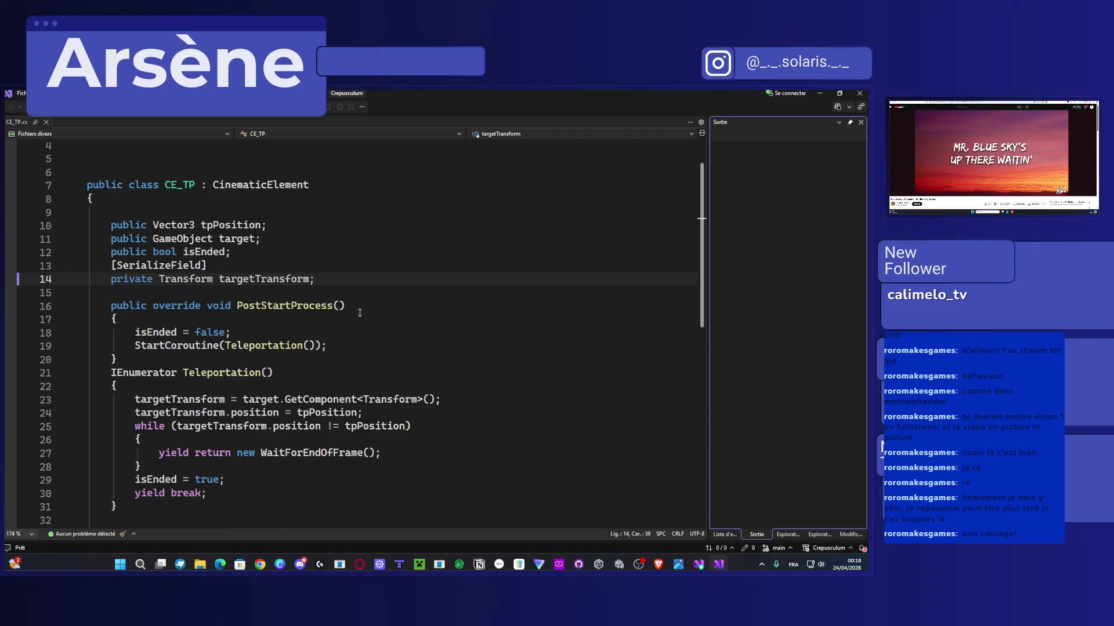
left_click(360, 312)
scroll(360, 313, "down", 9)
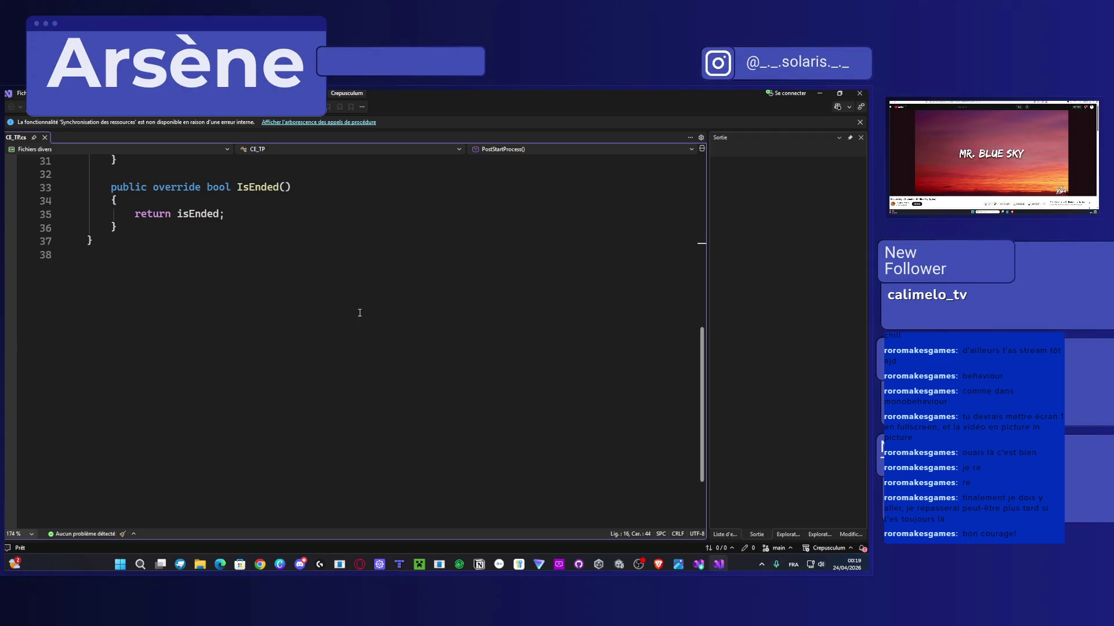
scroll(338, 301, "up", 3)
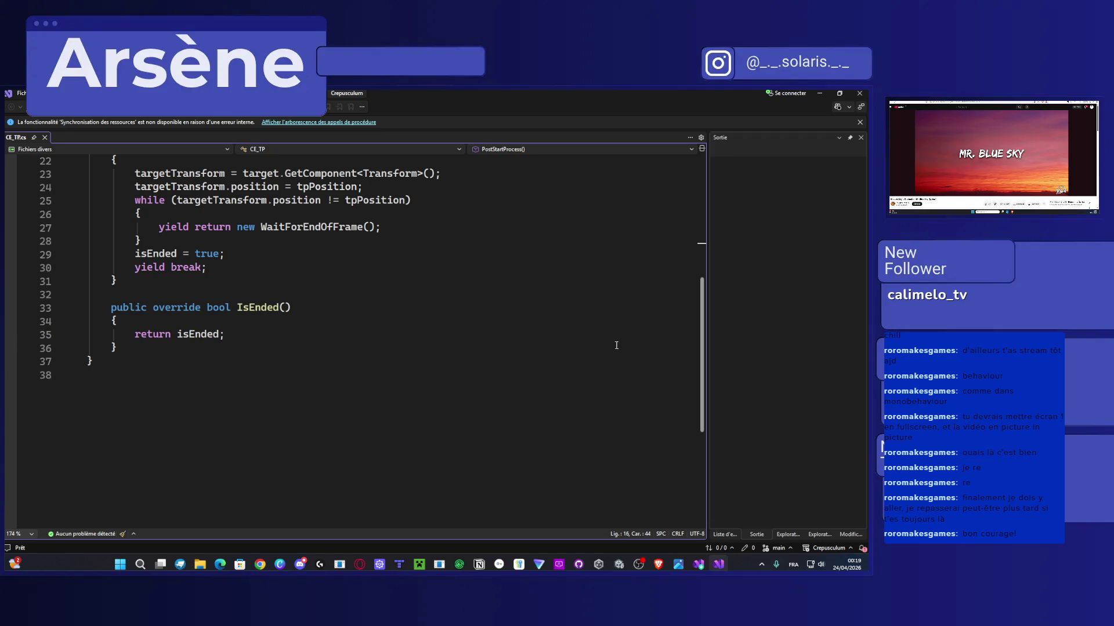
scroll(433, 276, "up", 1)
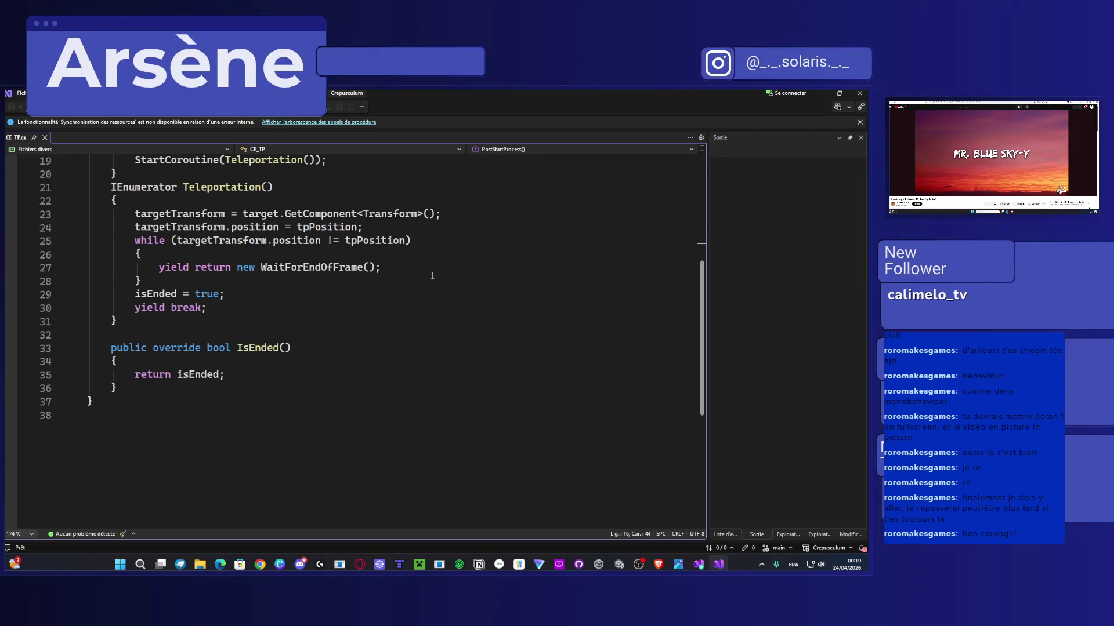
scroll(432, 275, "up", 6)
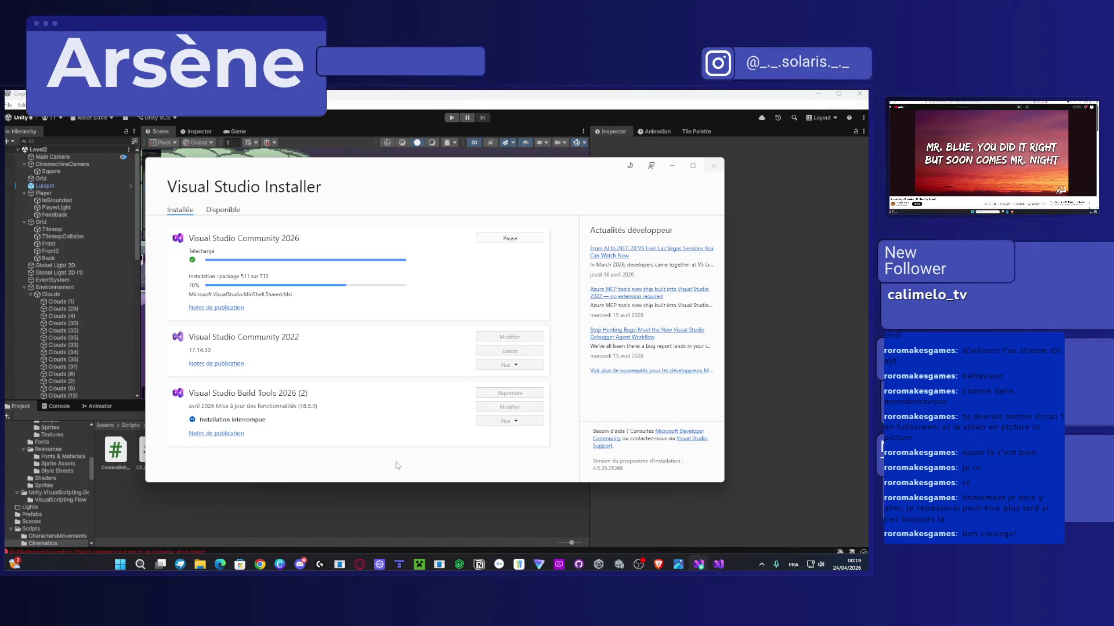
left_click(330, 513)
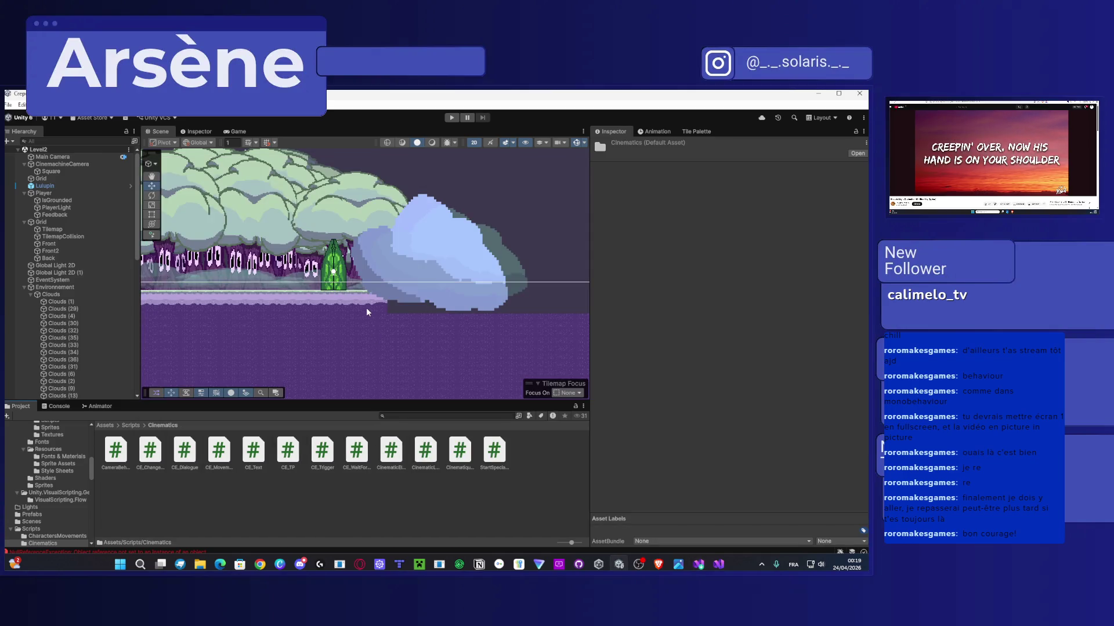
Step: Create a MonoBehaviour script named CE_CheckSomething in the Cinematics folder, then return to Visual Studio
right_click(331, 512)
mouse_move(479, 257)
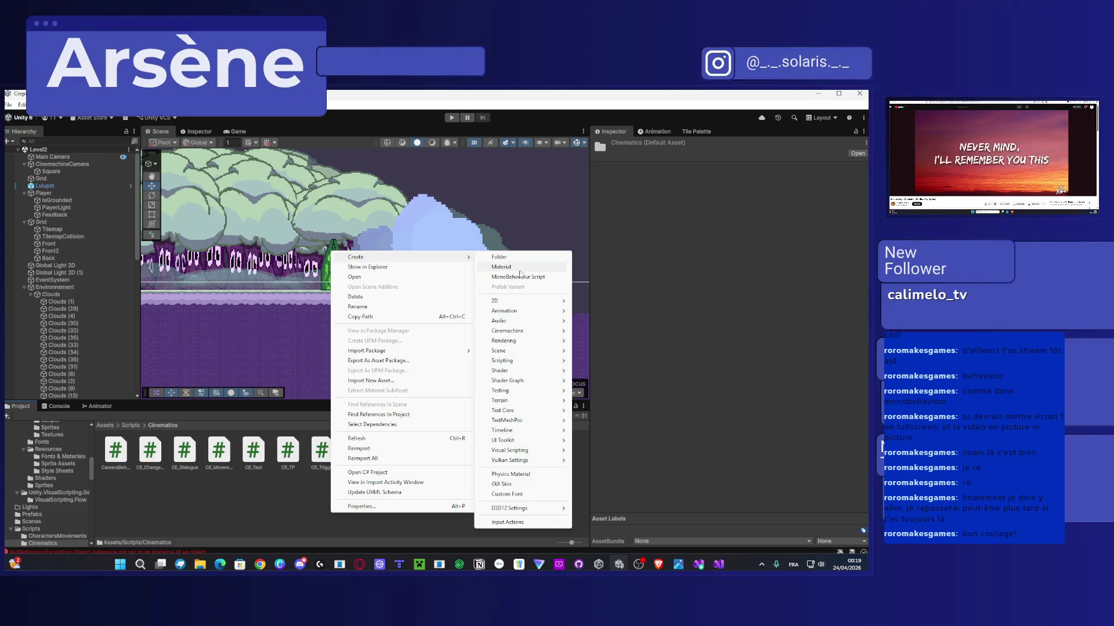
left_click(525, 278)
type("C")
type("_")
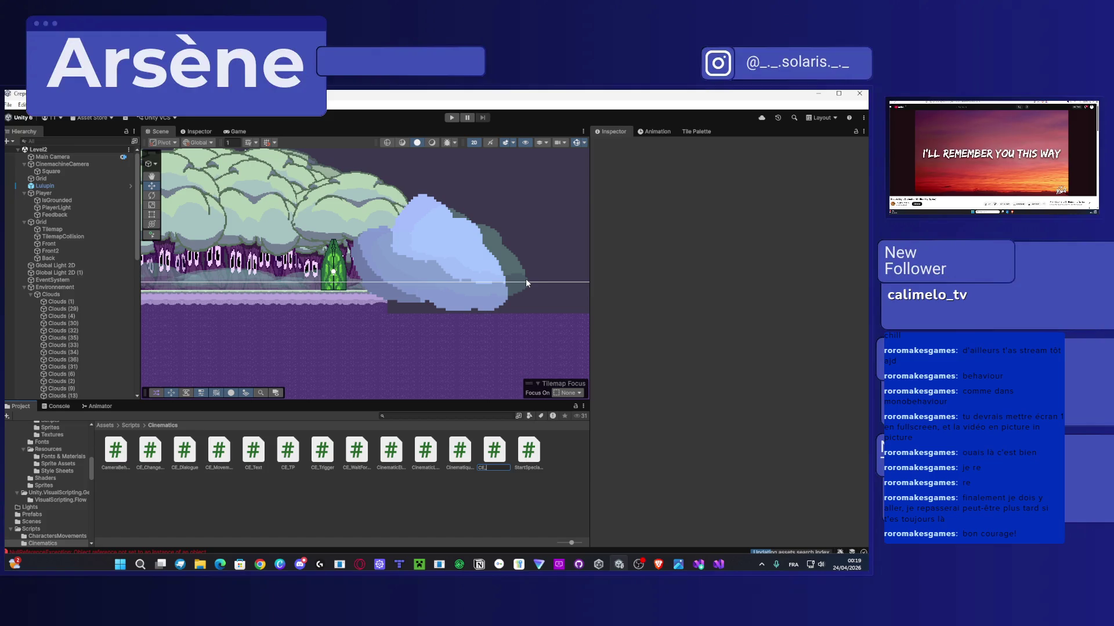
type("CheckS")
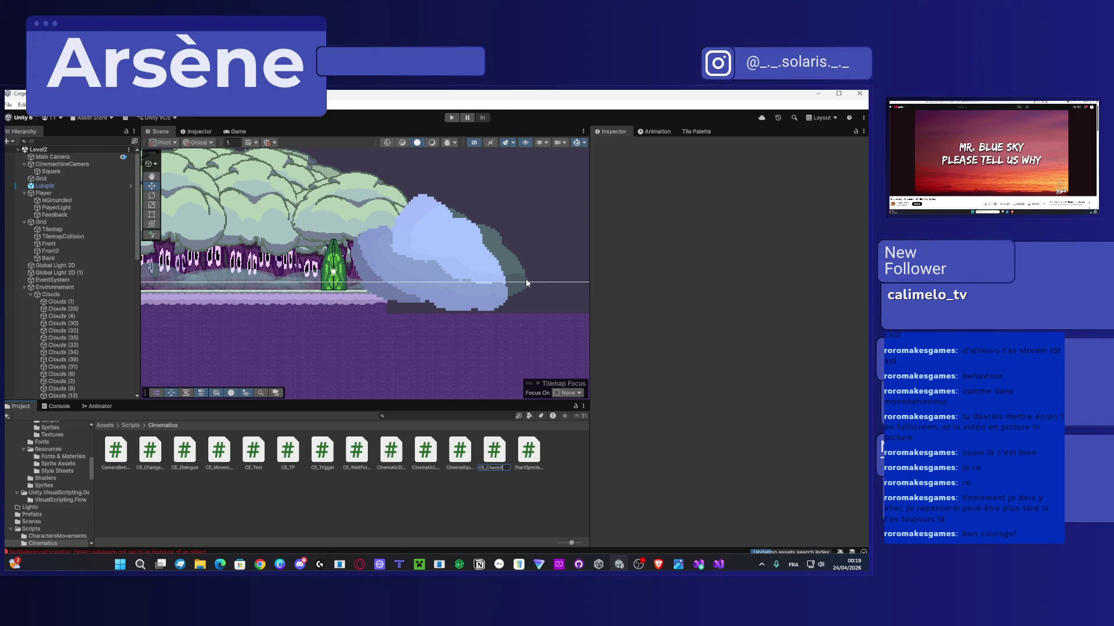
type("eckSomething")
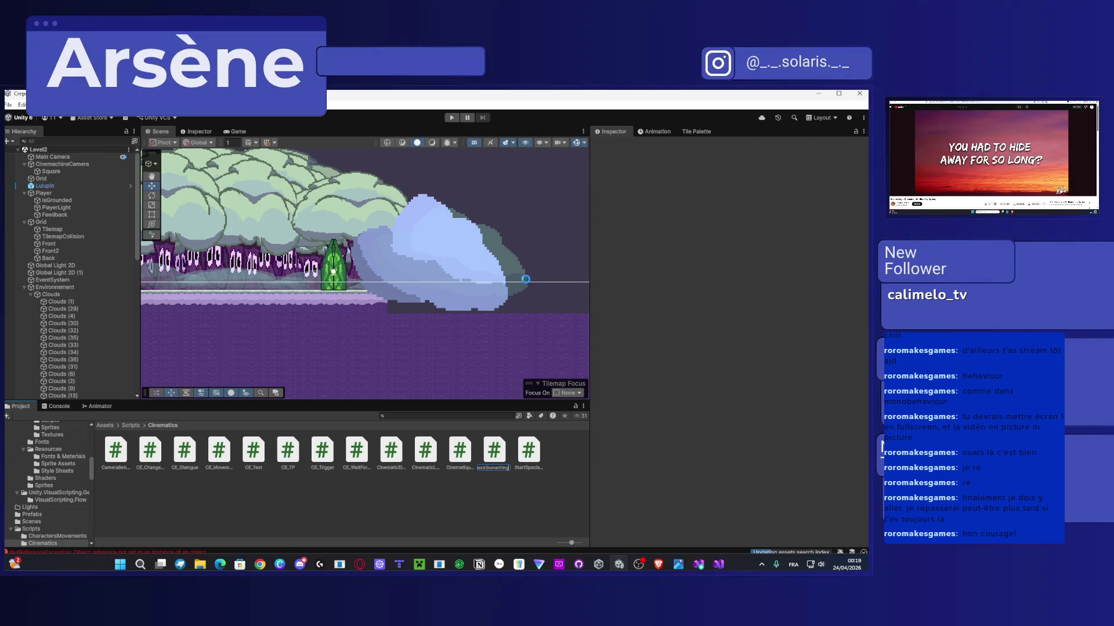
key("Return")
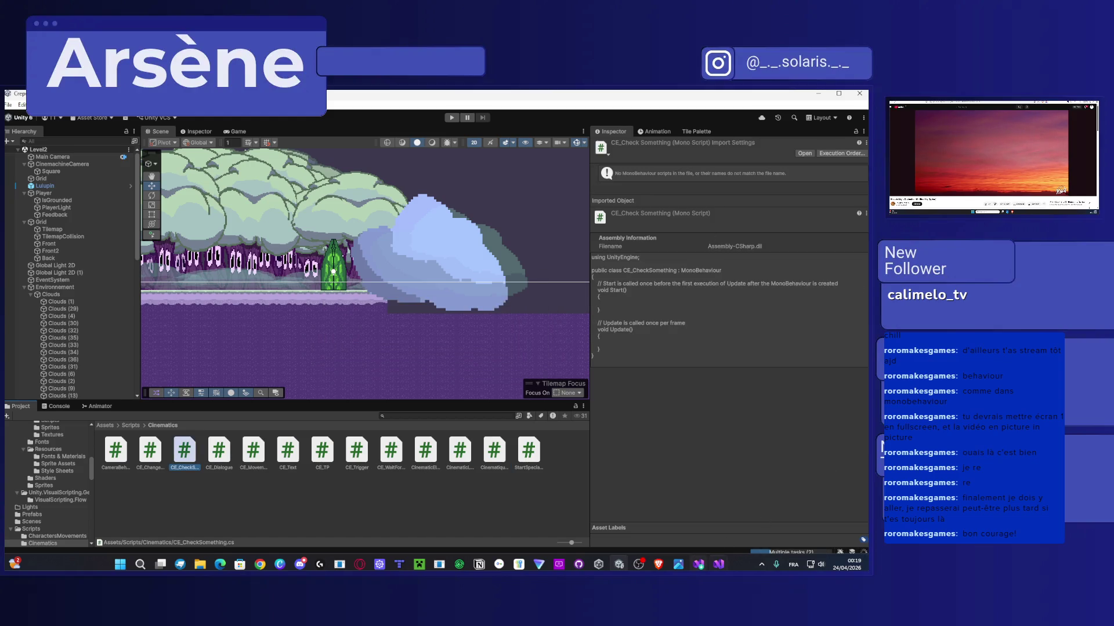
left_click(698, 564)
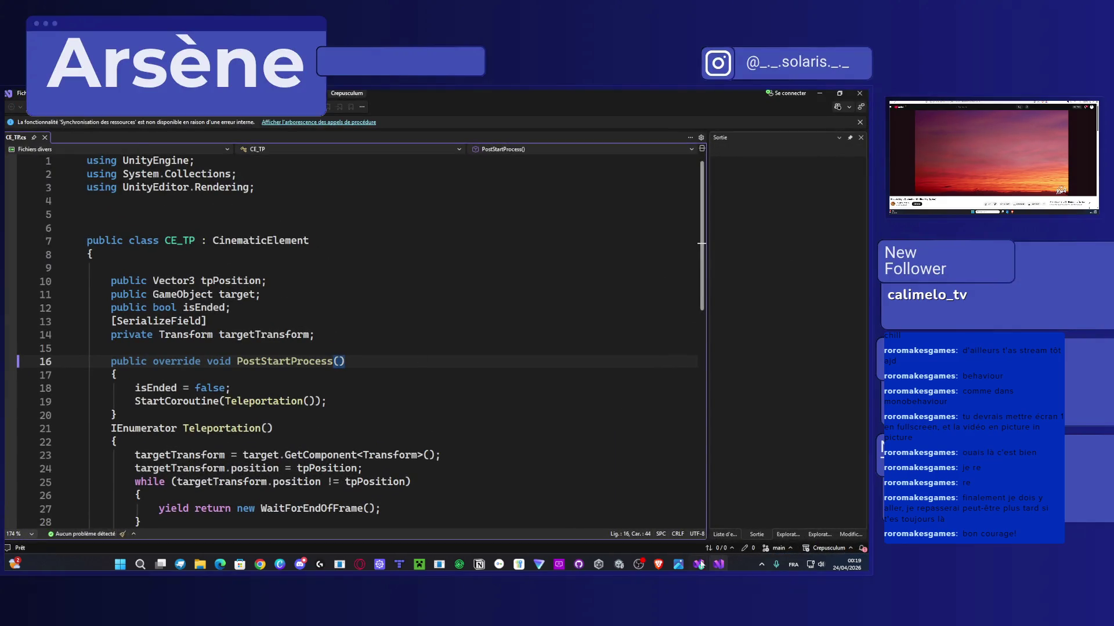
Step: Bring Unity back so scripts recompile, and lower the system volume to 68
left_click(620, 565)
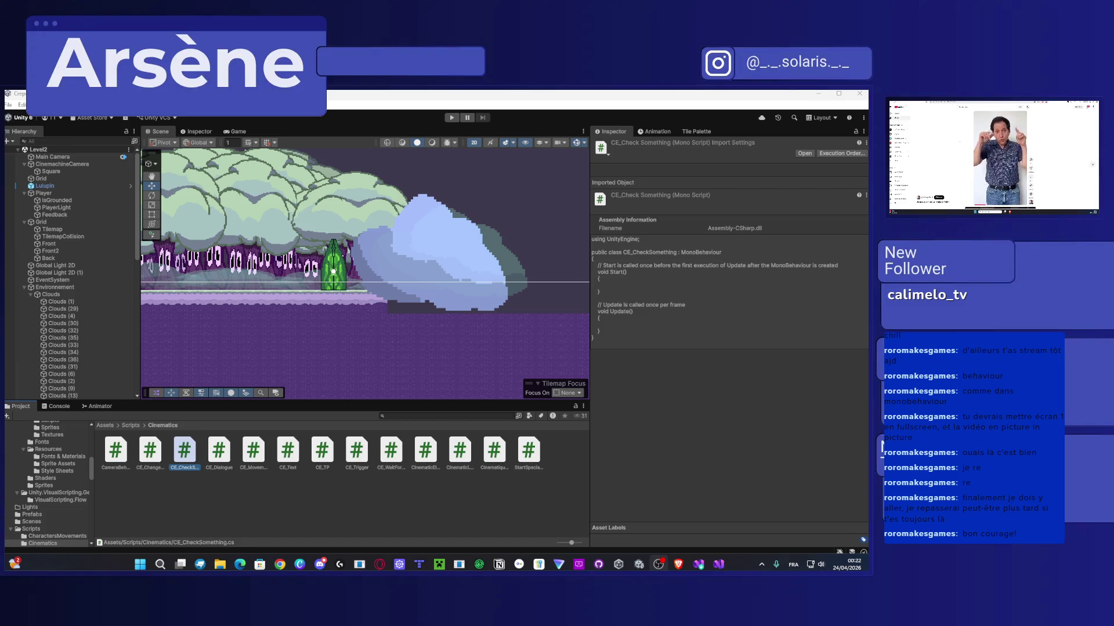
key("XF86AudioLowerVolume")
key("XF86AudioLowerVolume")
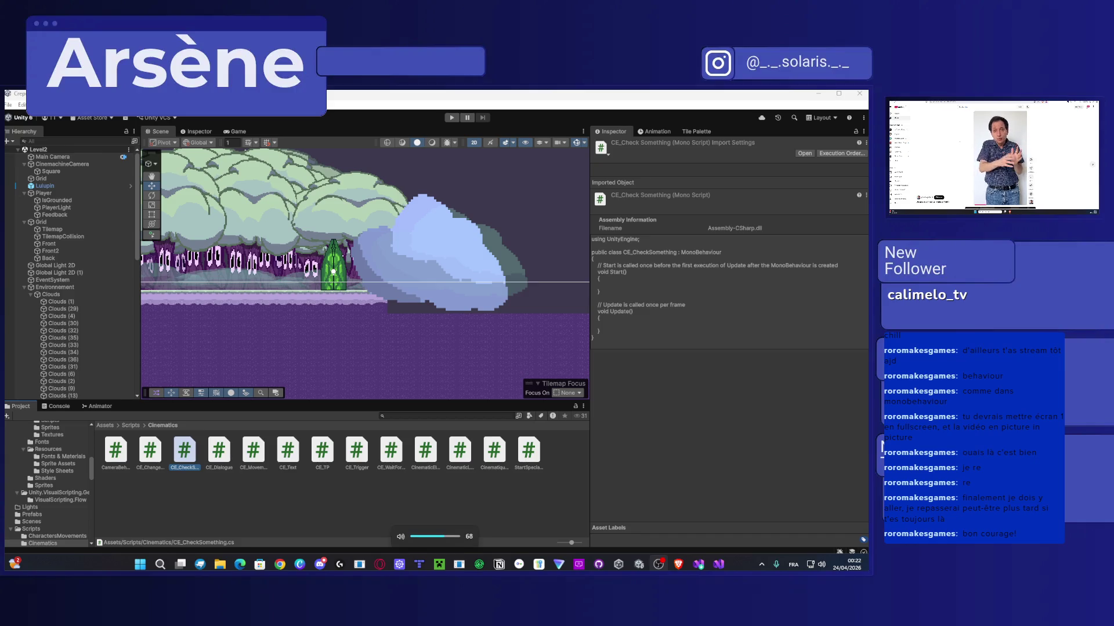
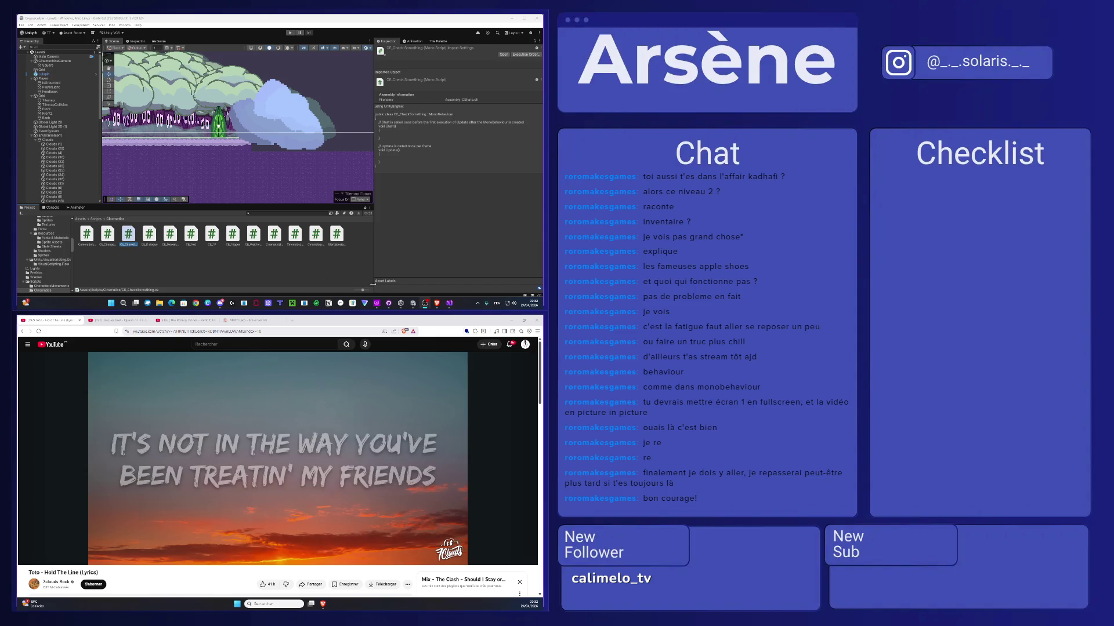
Step: Open CE_CheckSomething.cs from Unity's Project panel in the Visual Studio code editor
left_click(449, 303)
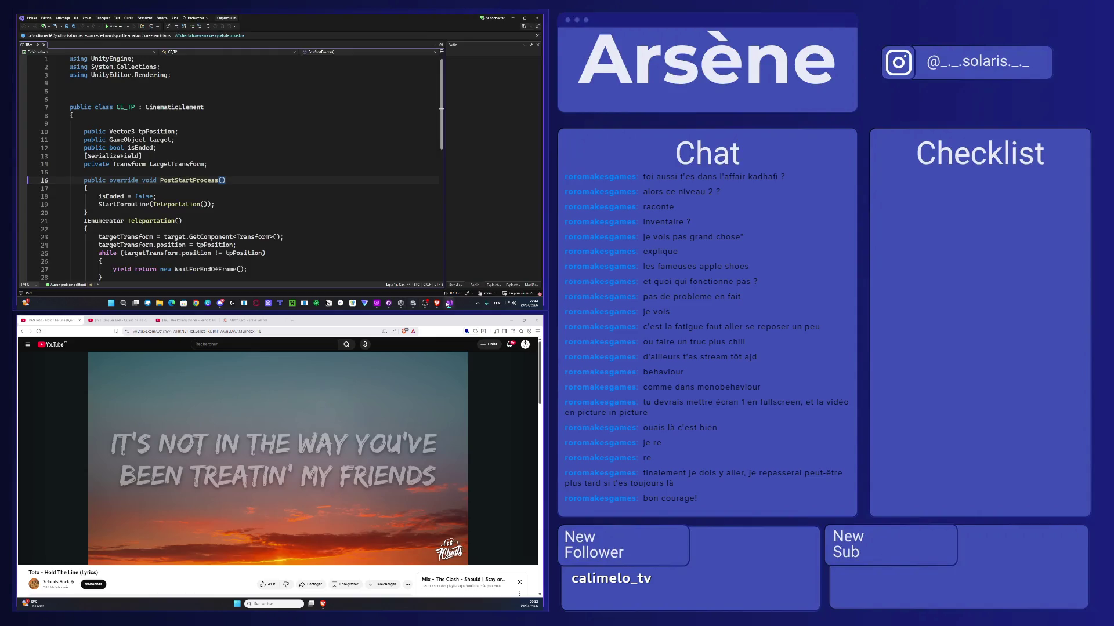
left_click(413, 303)
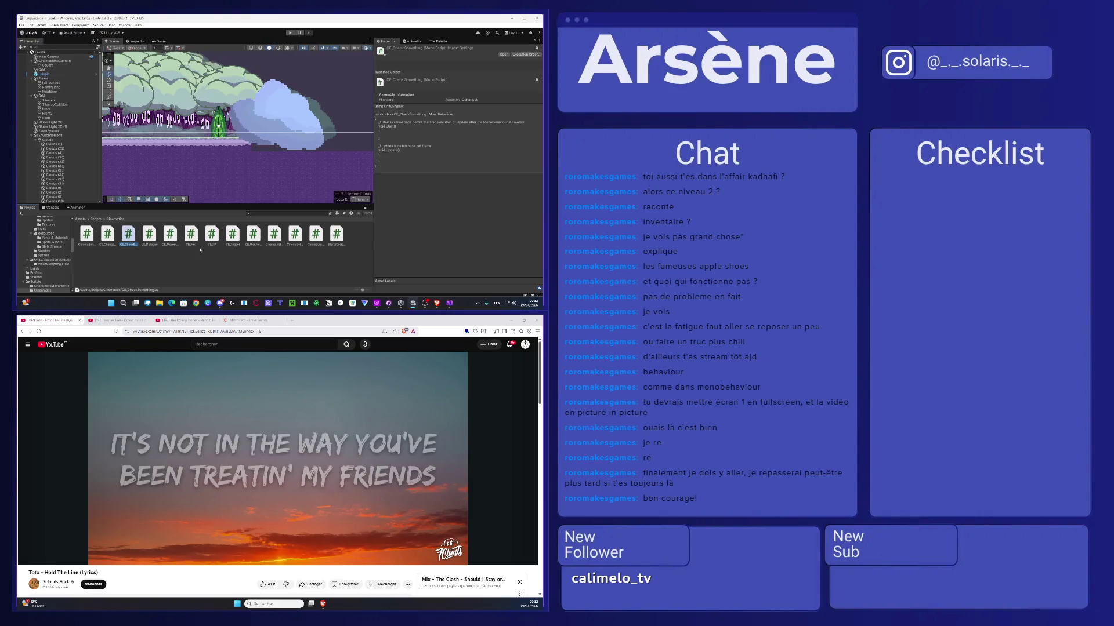
double_click(129, 235)
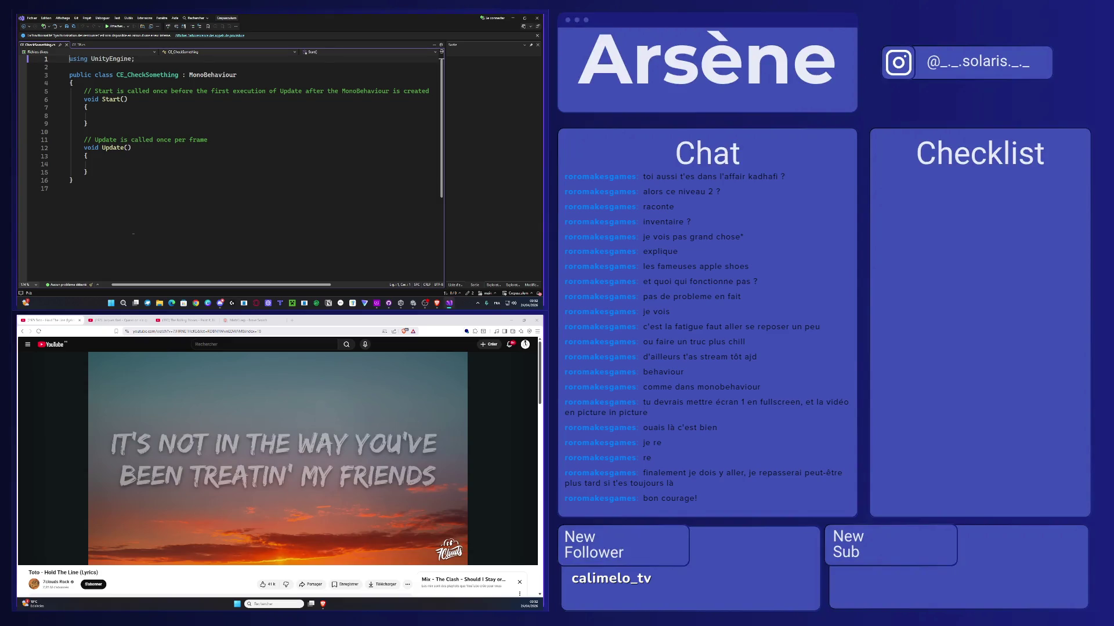
Step: Skip to the next browser song and select CE_TP's field declarations on lines 10-27
key("alt+Tab")
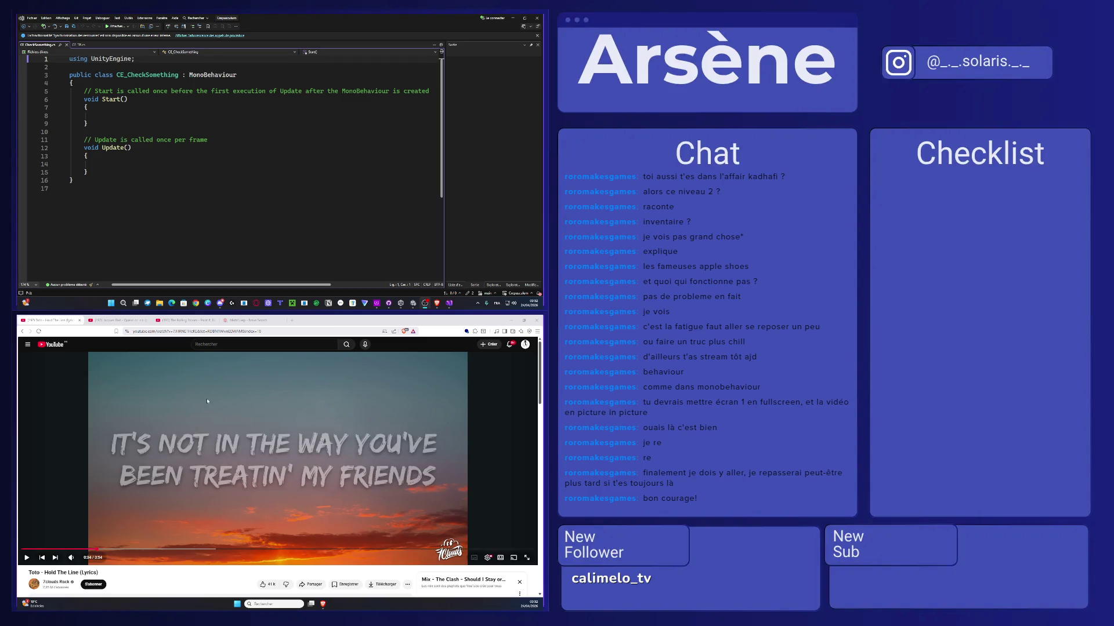
key("ctrl+Tab")
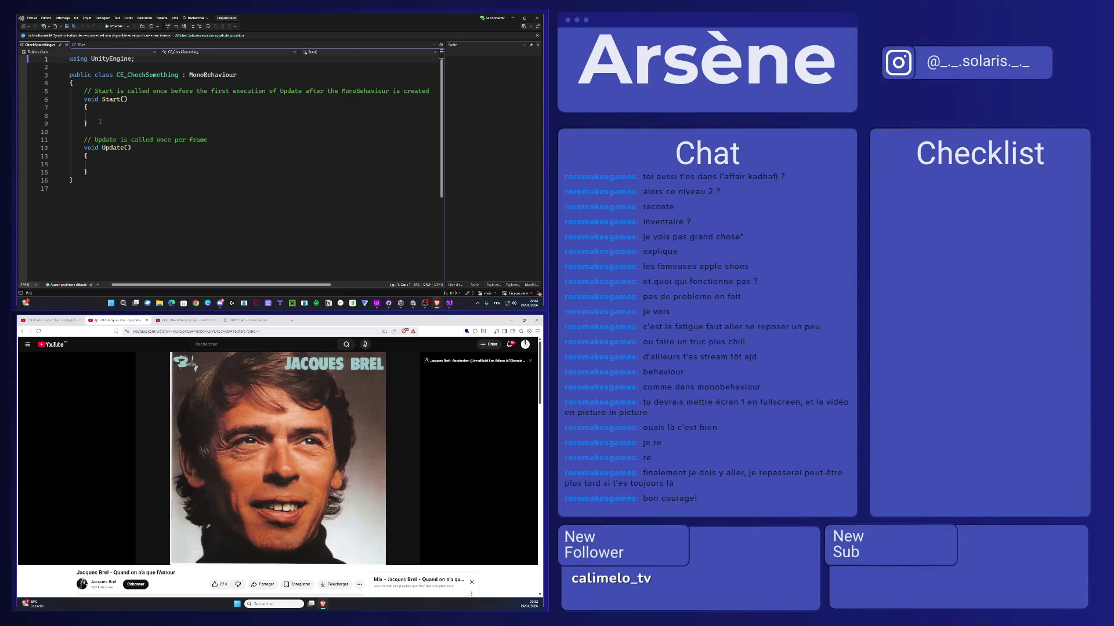
left_click(78, 44)
left_click(81, 132)
left_click_drag(81, 132, 157, 148)
left_click(133, 131)
mouse_move(84, 134)
left_mouse_down()
mouse_move(174, 273)
mouse_move(171, 148)
left_mouse_up()
Step: Close the CE_TP script and open CE_Movement from Unity in Visual Studio
left_click(96, 45)
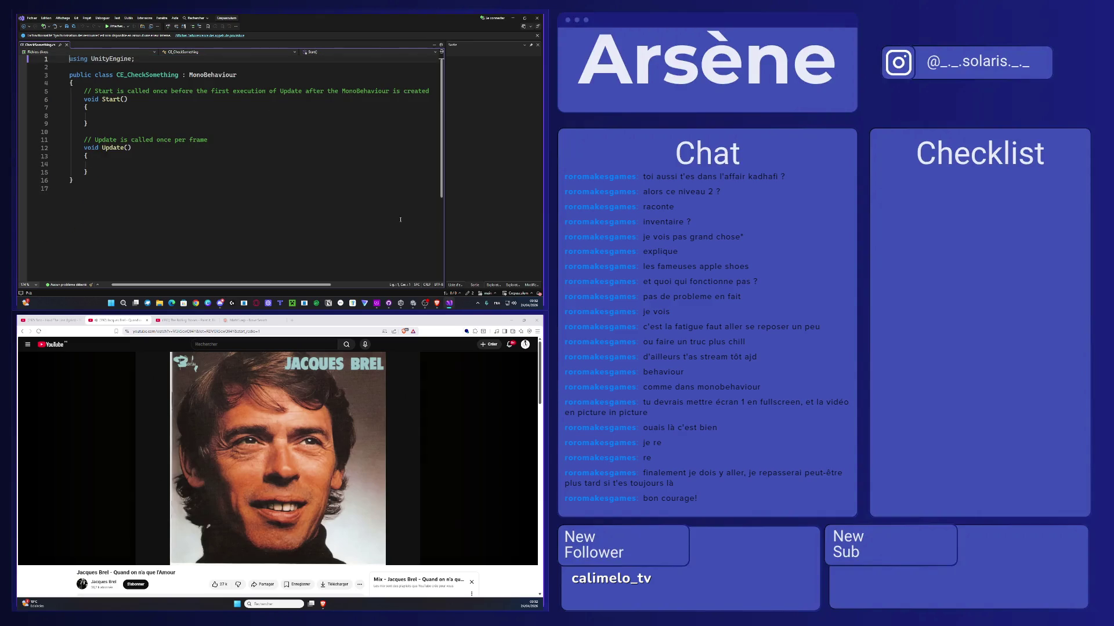
left_click(413, 303)
double_click(169, 235)
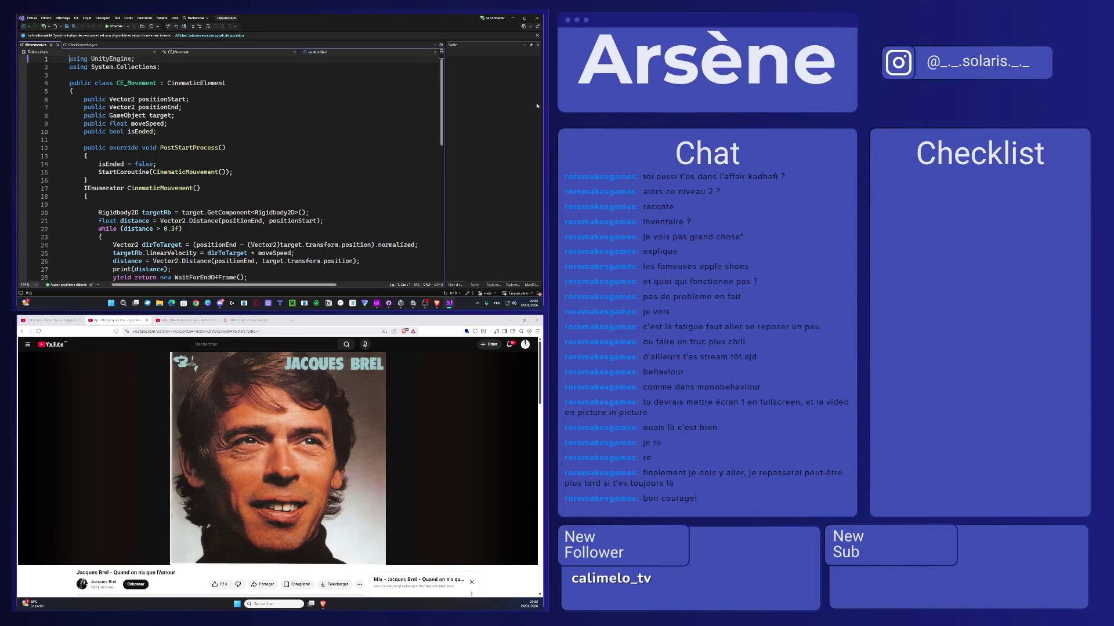
Step: Paste CE_Movement's class body over CE_CheckSomething's Start and Update methods
mouse_move(85, 99)
left_mouse_down()
mouse_move(163, 148)
mouse_move(176, 237)
left_mouse_up()
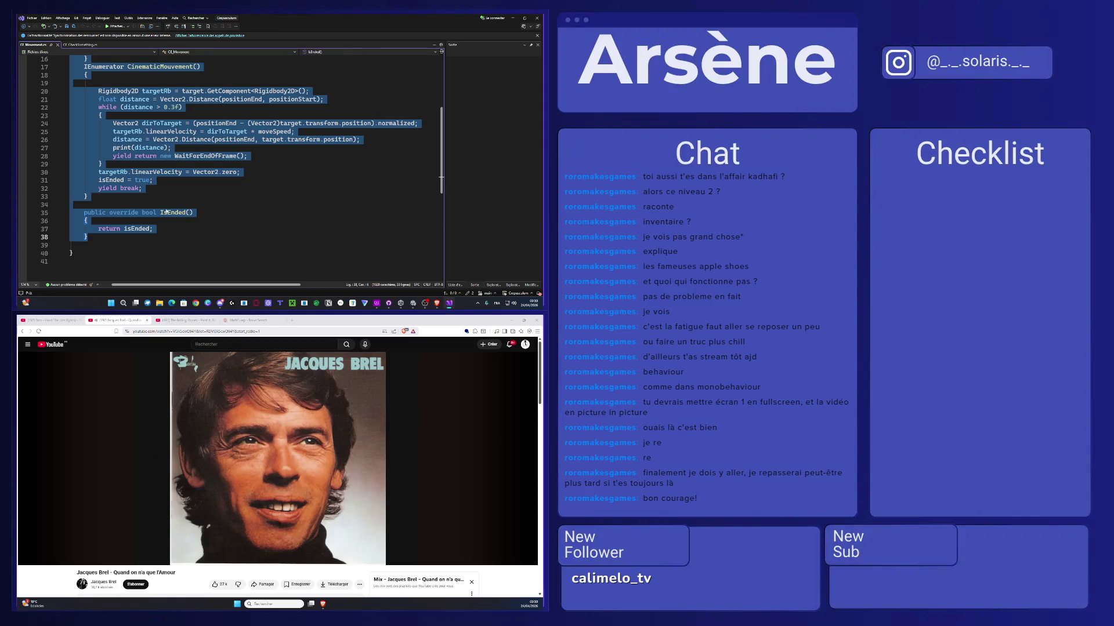
left_click(84, 46)
mouse_move(90, 173)
left_mouse_down()
mouse_move(70, 108)
mouse_move(84, 91)
left_mouse_up()
type("public Vector2 positionStart;     public Vector2 positionEnd;     public GameObject target;     public float moveSpeed;     public bool isEnded;      public override void PostStartProcess()     {         isEnded = false;         StartCoroutine(CinematicMouvement());     }     IEnumerator CinematicMouvement()     {          Rigidbody2D targetRb = target.GetComponent<Rigidbody2D>();         float distance = Vector2.Distance(positionEnd, positionStart);         while (distance > 0.3f)         {             Vector2 dirToTarget = (positionEnd - (Vector2)target.transform.position).normalized;             targetRb.linearVelocity = dirToTarget * moveSpeed;             distance = Vector2.Distance(positionEnd, target.transform.position);             print(distance);             yield return new WaitForEndOfFrame();         }         targetRb.linearVelocity = Vector2.zero;         isEnded = true;         yield break;     }      public override bool IsEnded()     {         return isEnded;     }")
scroll(98, 95, "up", 3)
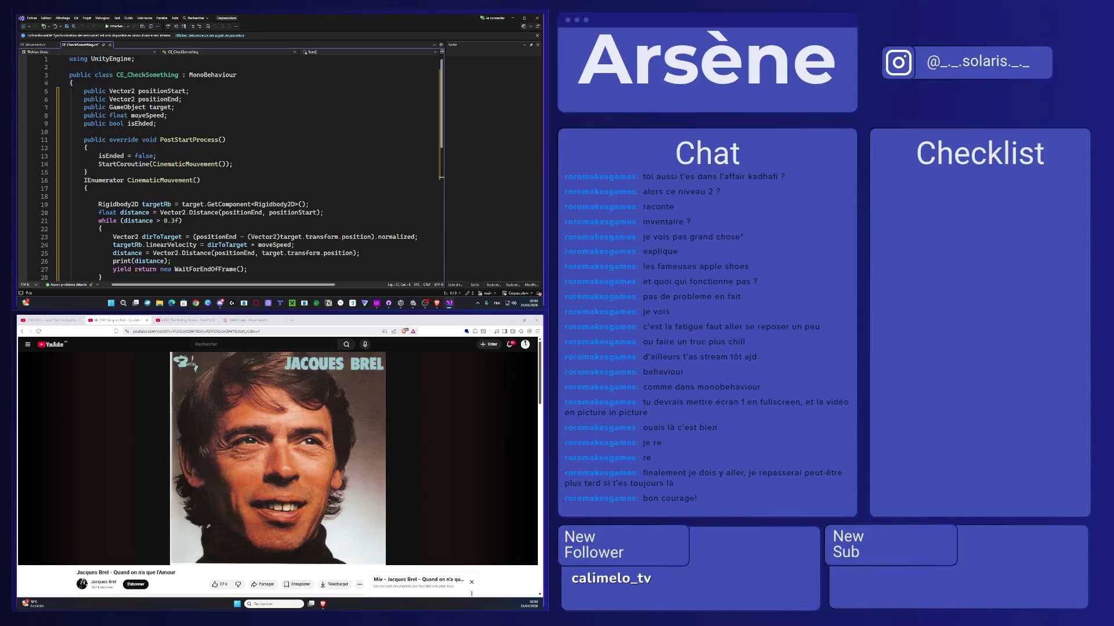
Step: Replace MonoBehaviour with CinematicElement as CE_CheckSomething's base class and save
left_click(36, 45)
scroll(173, 91, "up", 6)
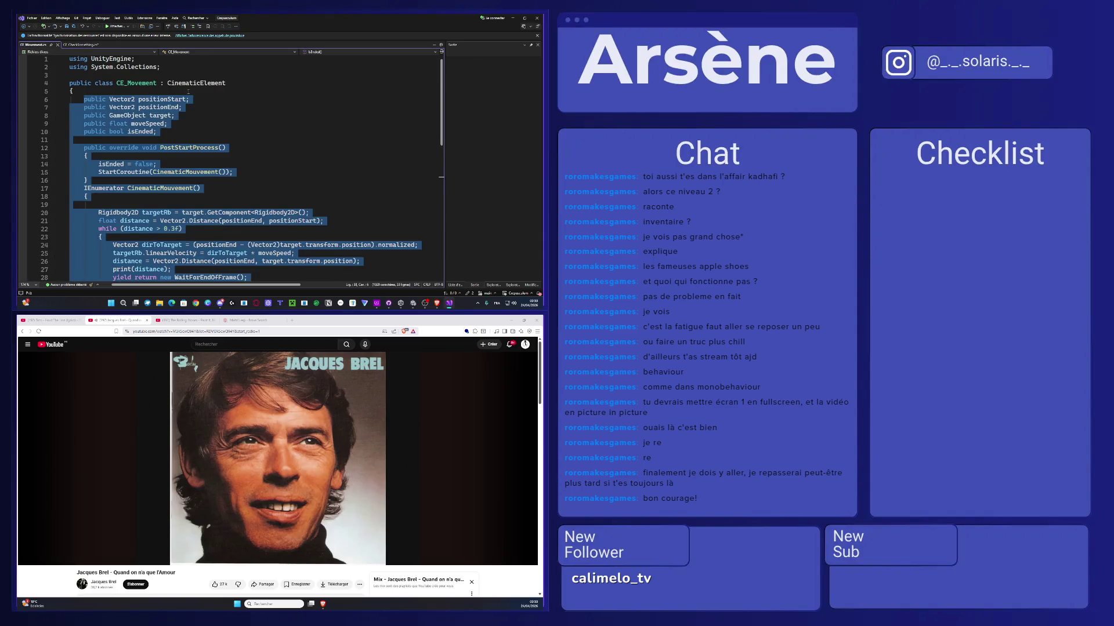
double_click(208, 83)
key("ctrl+c")
left_click(80, 45)
double_click(213, 74)
key("ctrl+v")
key("ctrl+s")
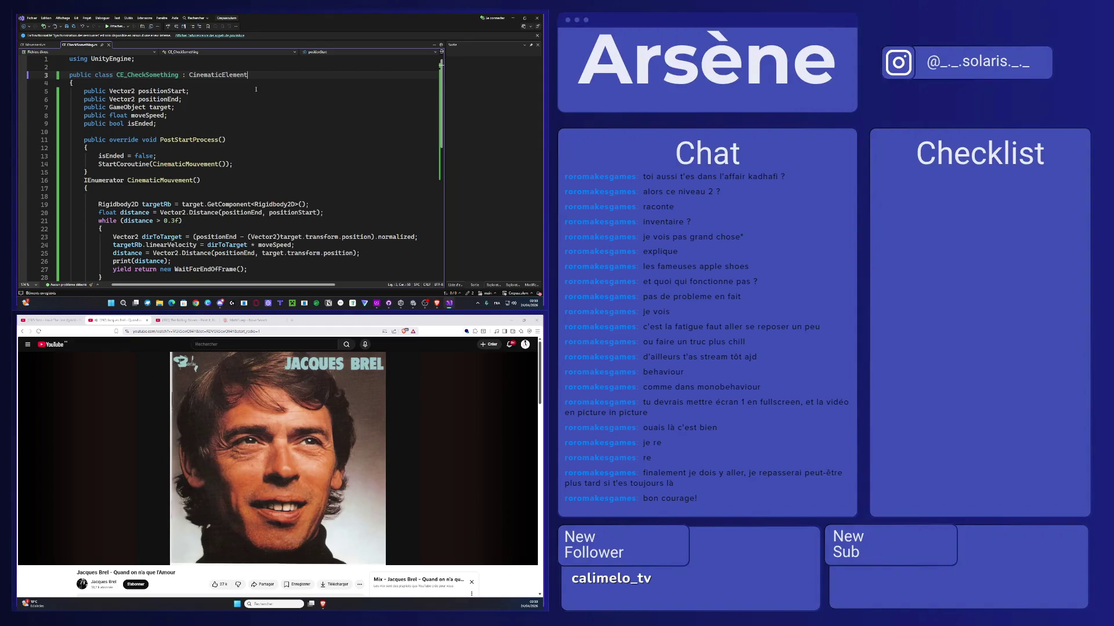
Step: Highlight isEnded to check where it is used in the pasted code
key("XF86AudioPlay")
left_click(106, 124)
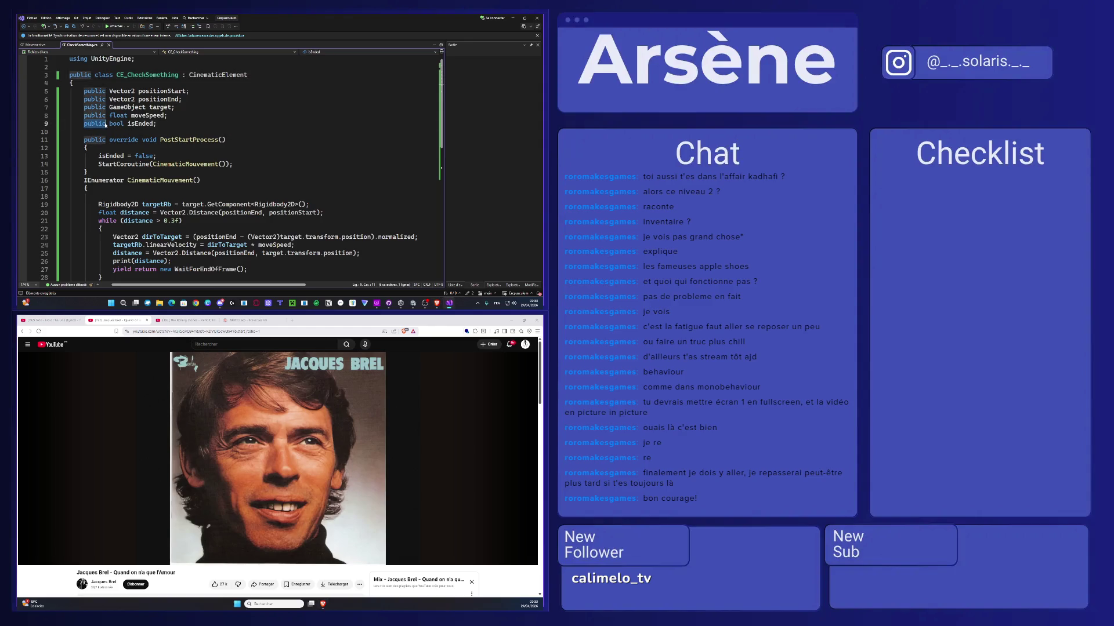
double_click(130, 124)
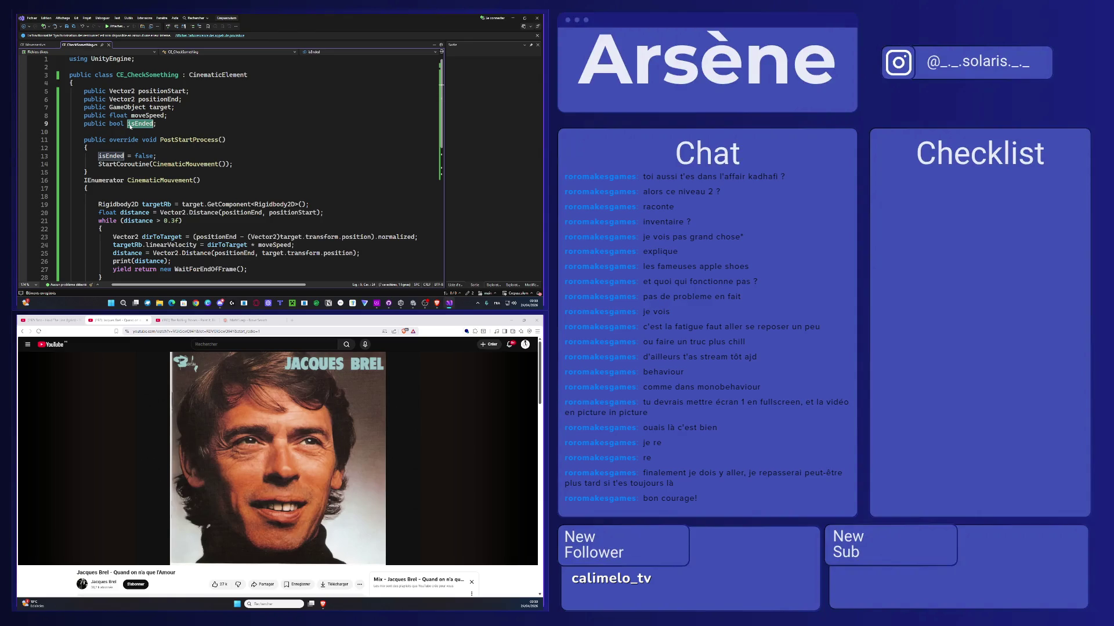
scroll(130, 126, "down", 5)
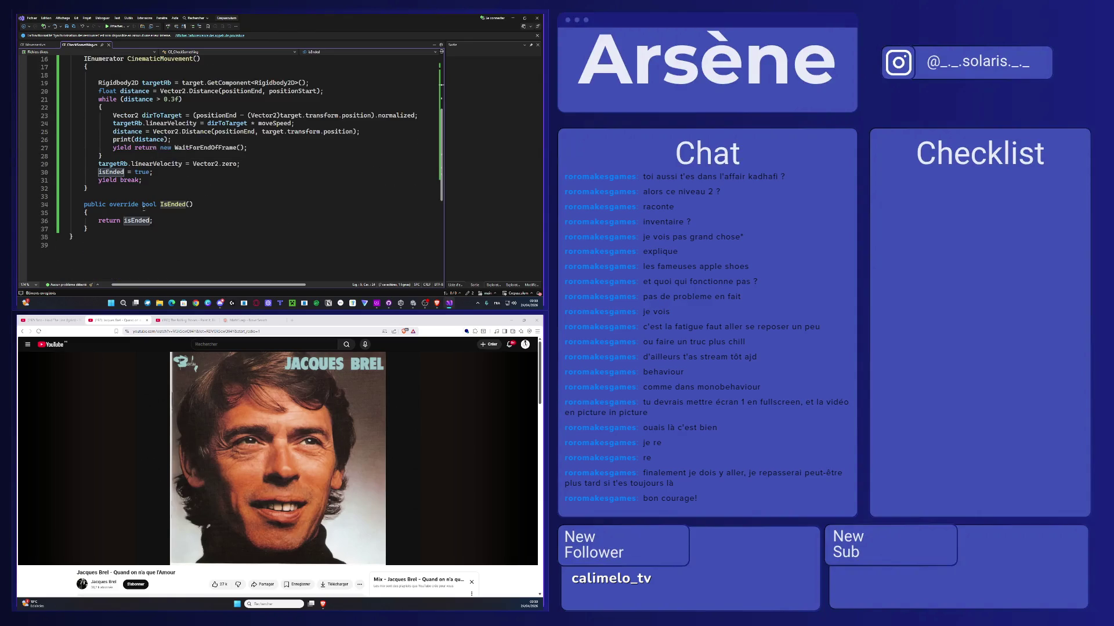
scroll(150, 246, "up", 3)
Step: Replace the coroutine's movement logic with a '//notre code' comment
mouse_move(244, 237)
left_mouse_down()
mouse_move(113, 187)
mouse_move(99, 157)
left_mouse_up()
key("BackSpace")
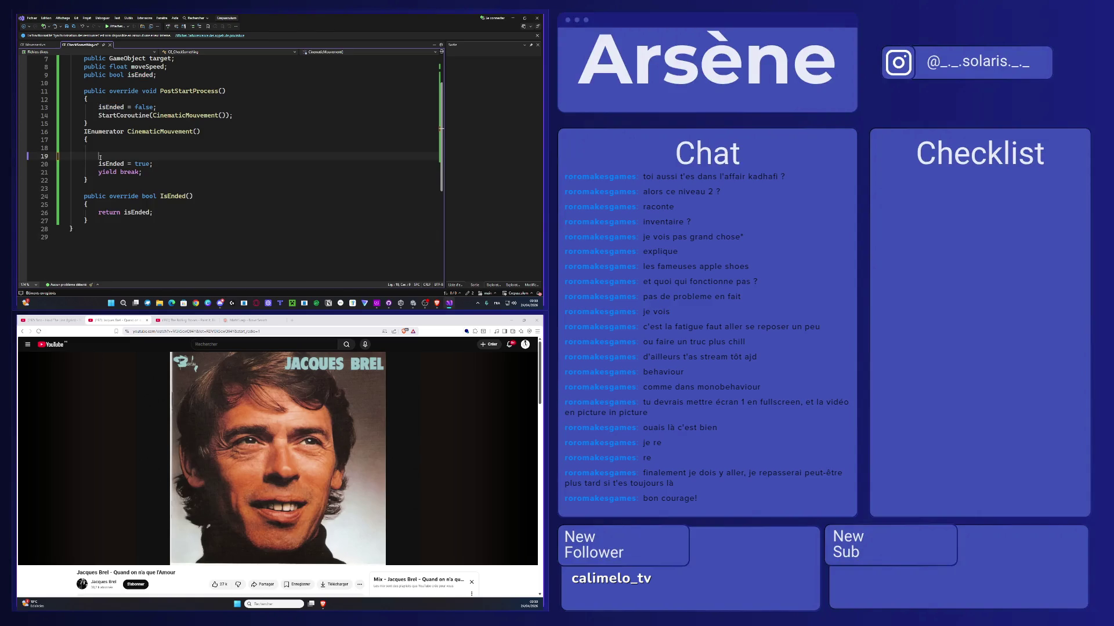
type("//notre cod")
type("e")
double_click(116, 214)
left_click_drag(98, 172, 140, 173)
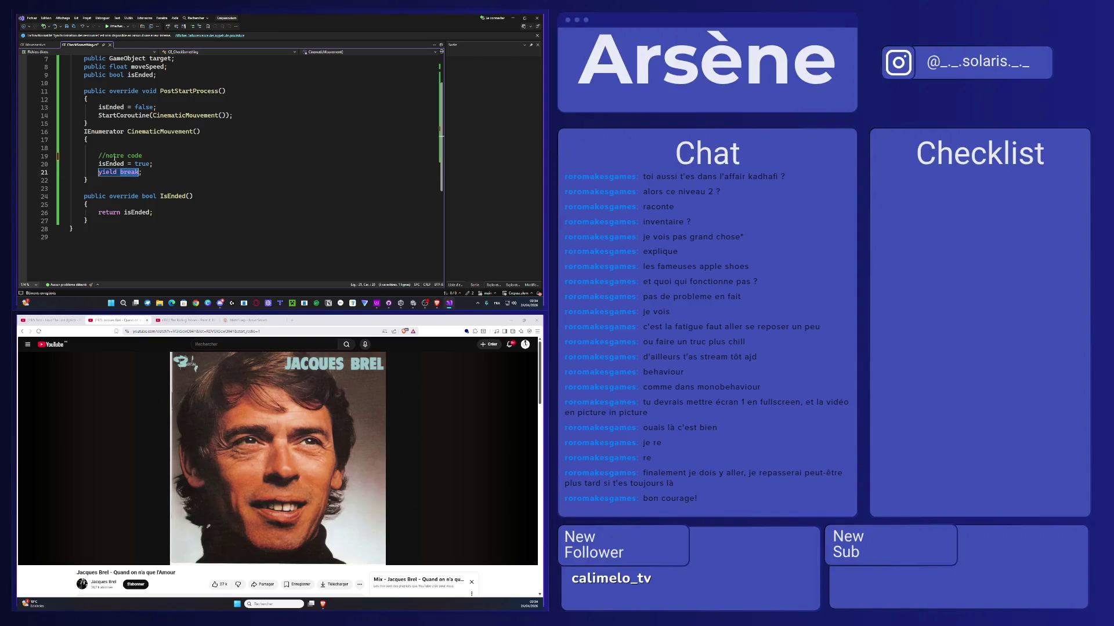
scroll(156, 170, "up", 2)
Step: Rename CinematicMouvement to Checking everywhere with Ctrl+R and save
double_click(193, 180)
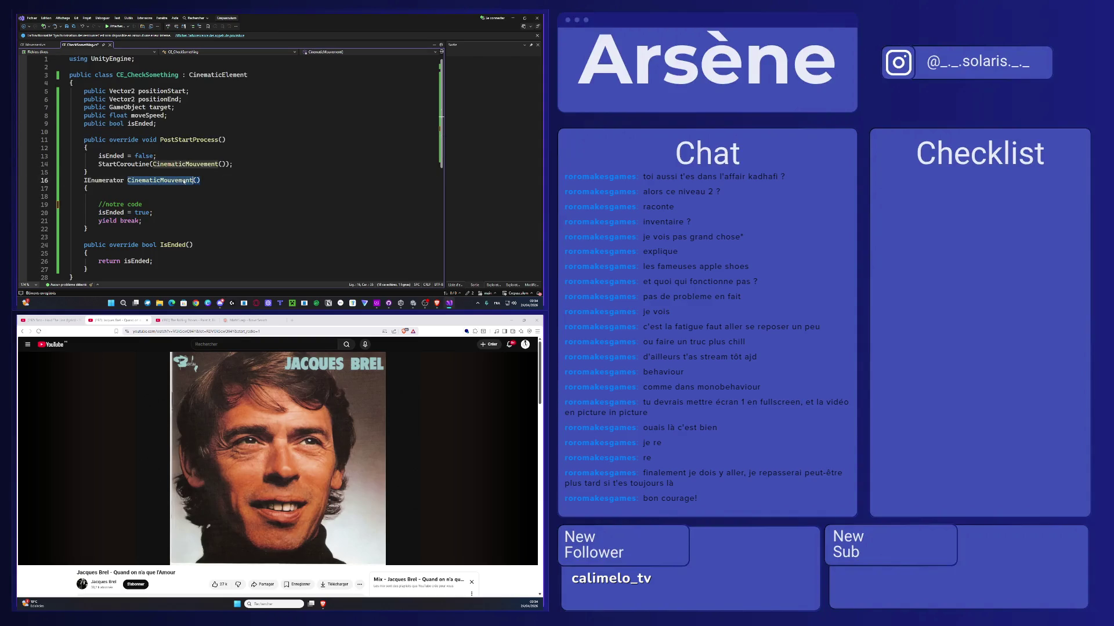
key("ctrl+r")
key("ctrl+r")
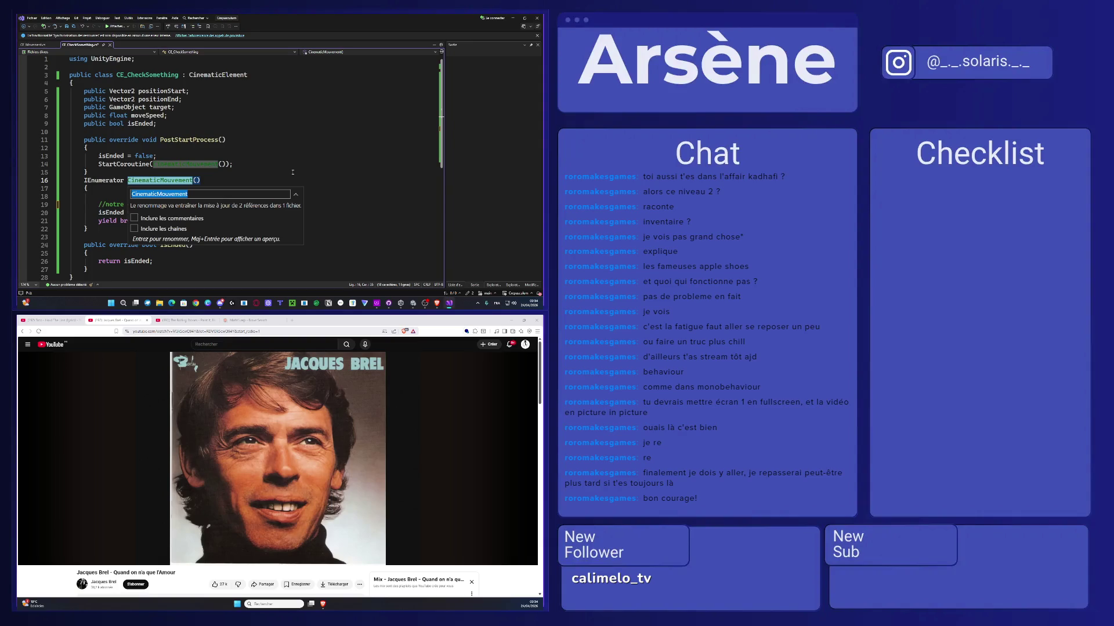
type("Cinema")
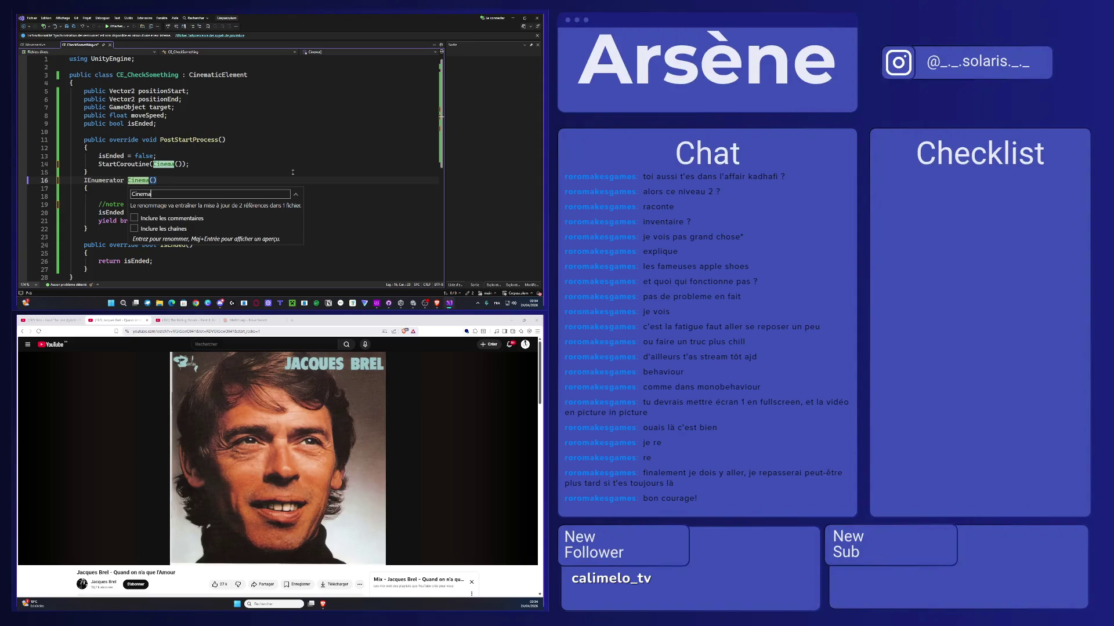
key("BackSpace")
key("BackSpace")
key("BackSpace")
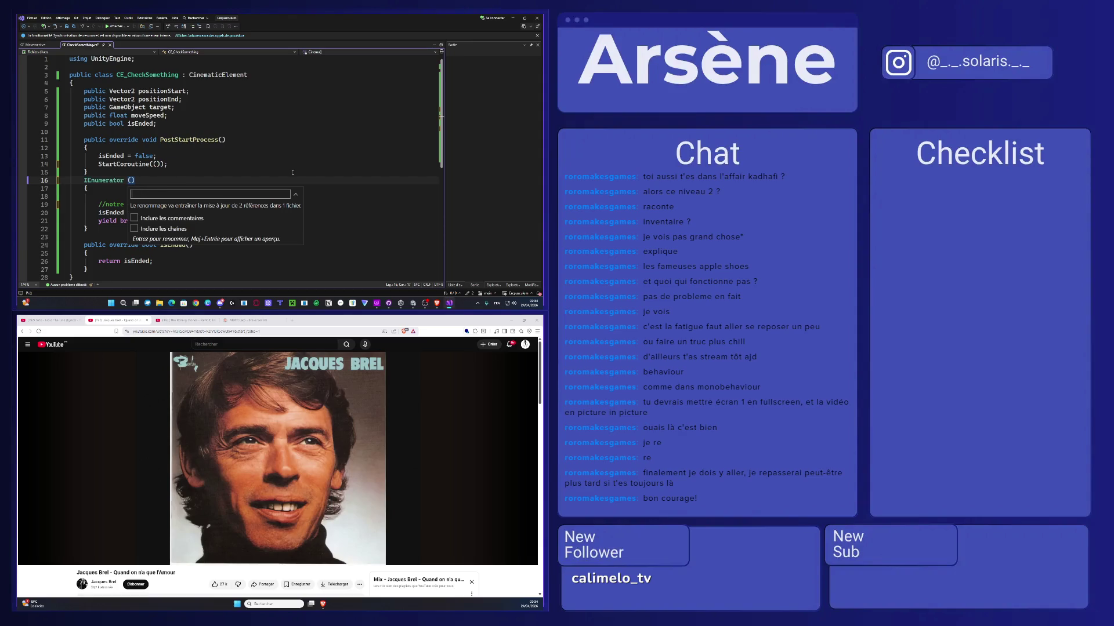
type("V")
key("BackSpace")
type("Checking")
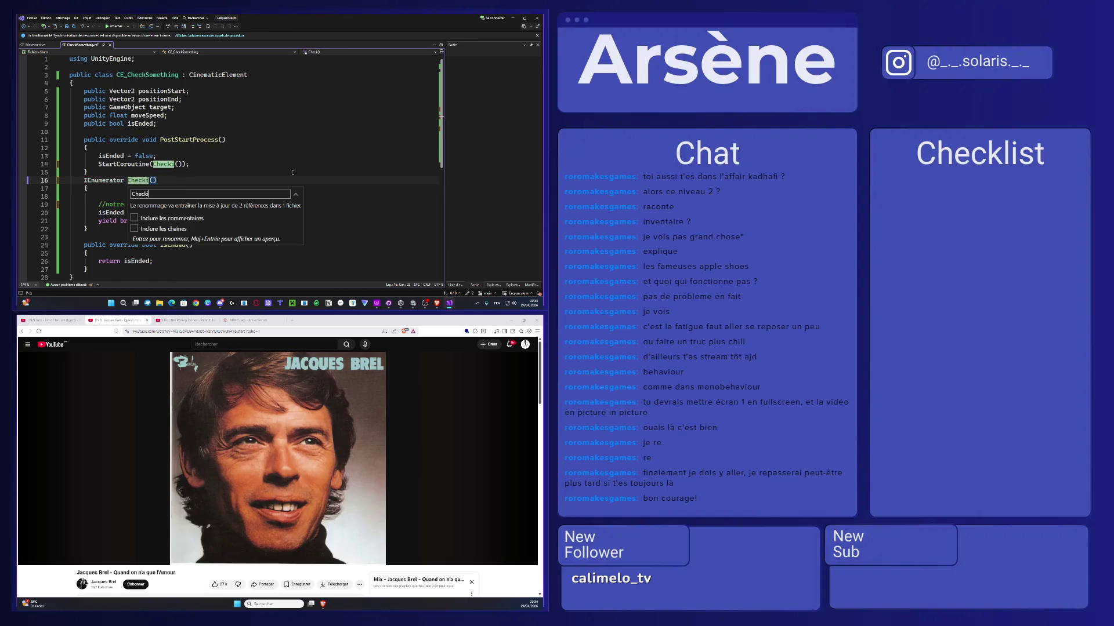
key("Return")
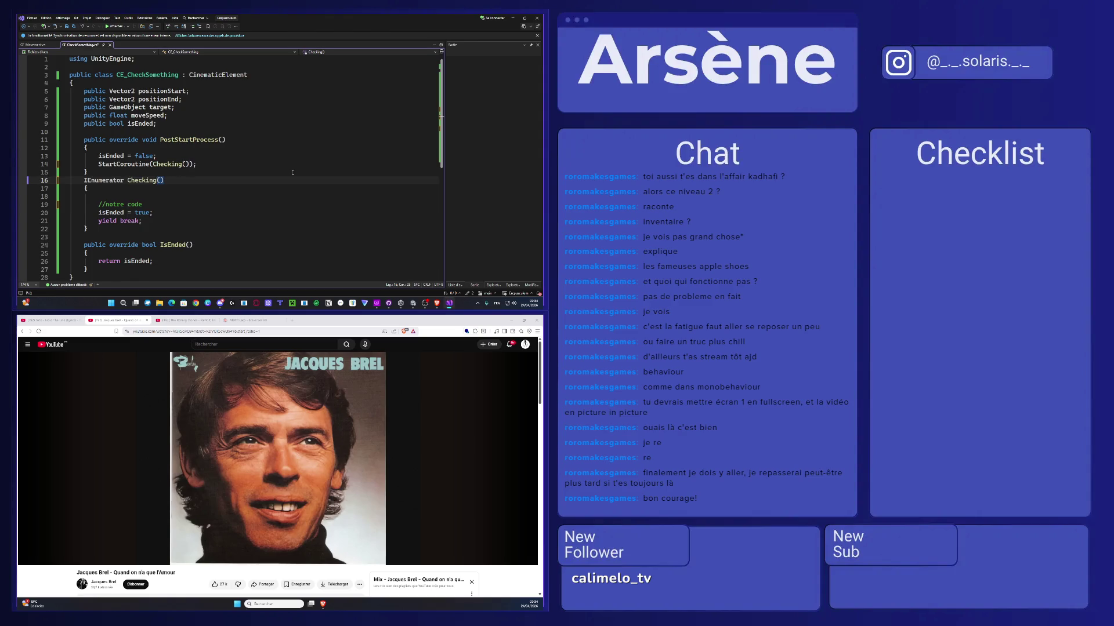
key("ctrl+s")
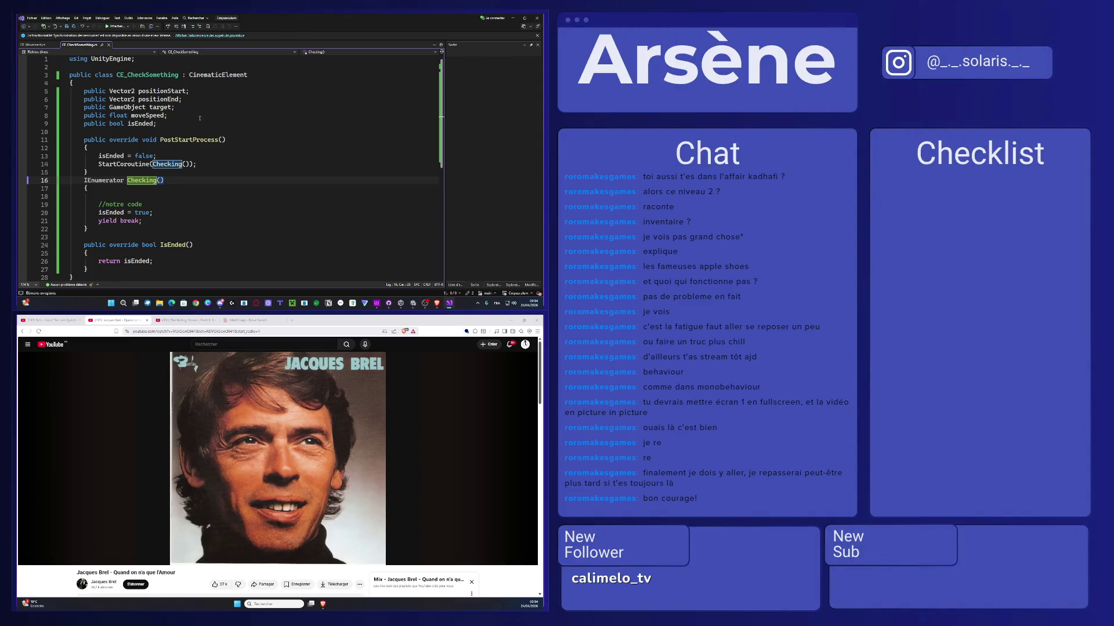
Step: Replace the four movement fields with a private string fileName field and save
mouse_move(168, 116)
left_mouse_down()
mouse_move(72, 91)
mouse_move(109, 91)
left_mouse_up()
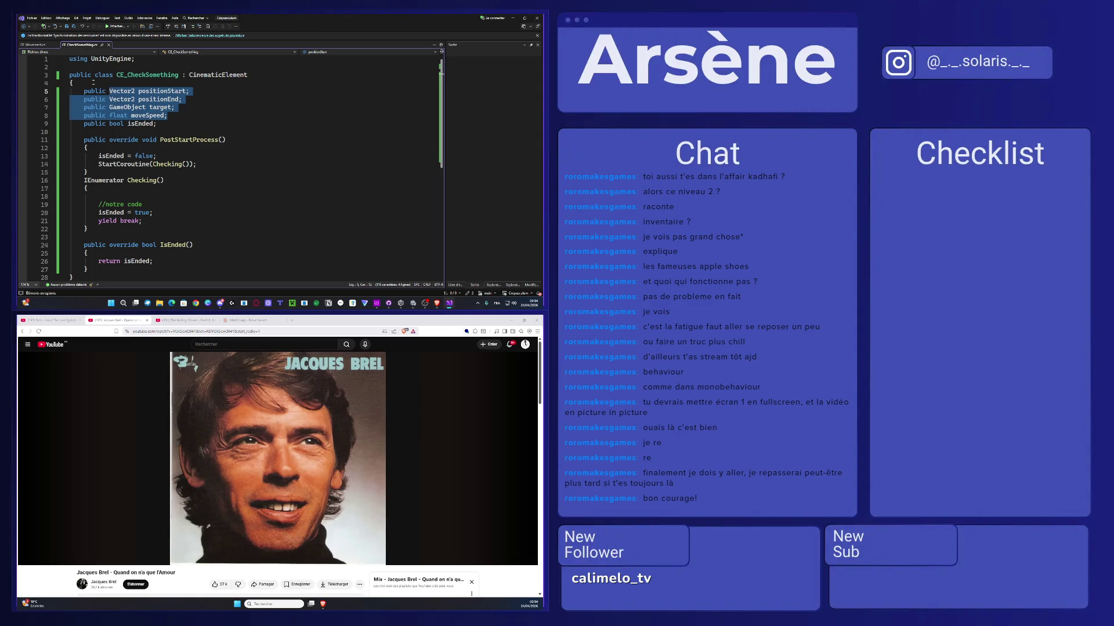
key("Delete")
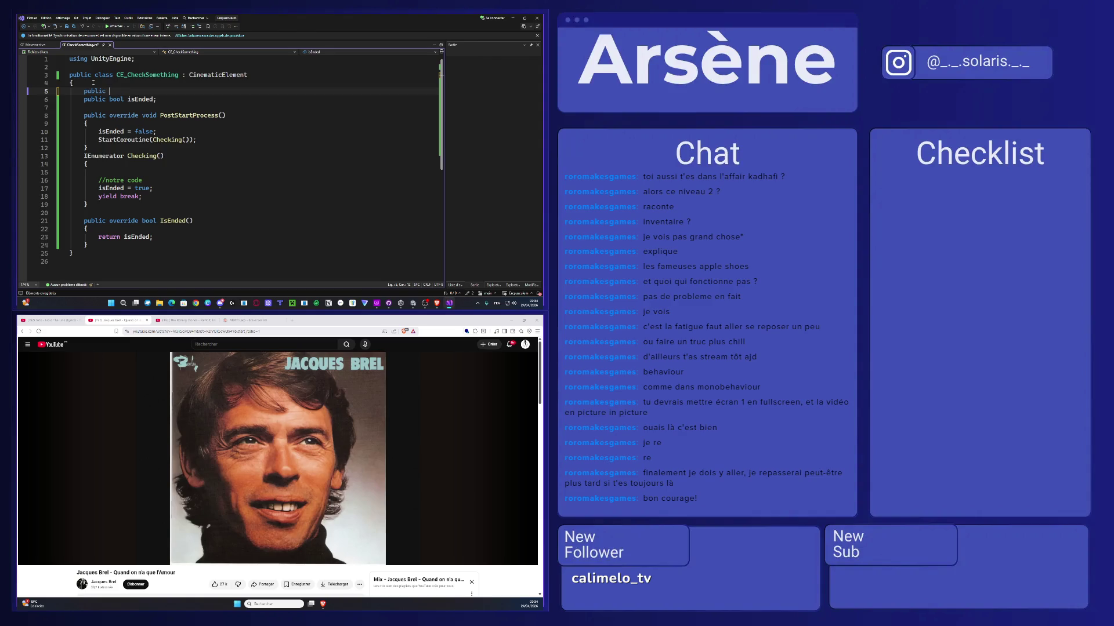
key("BackSpace")
key("BackSpace")
key("BackSpace")
type("rivat")
type("e string N")
type("om")
key("BackSpace")
key("BackSpace")
key("BackSpace")
type("om")
key("BackSpace")
key("BackSpace")
key("BackSpace")
type("Fi")
type("l")
key("BackSpace")
key("BackSpace")
key("BackSpace")
type("fileName;")
key("ctrl+s")
Step: Add a public FileName field named file below it and save
key("ctrl+d")
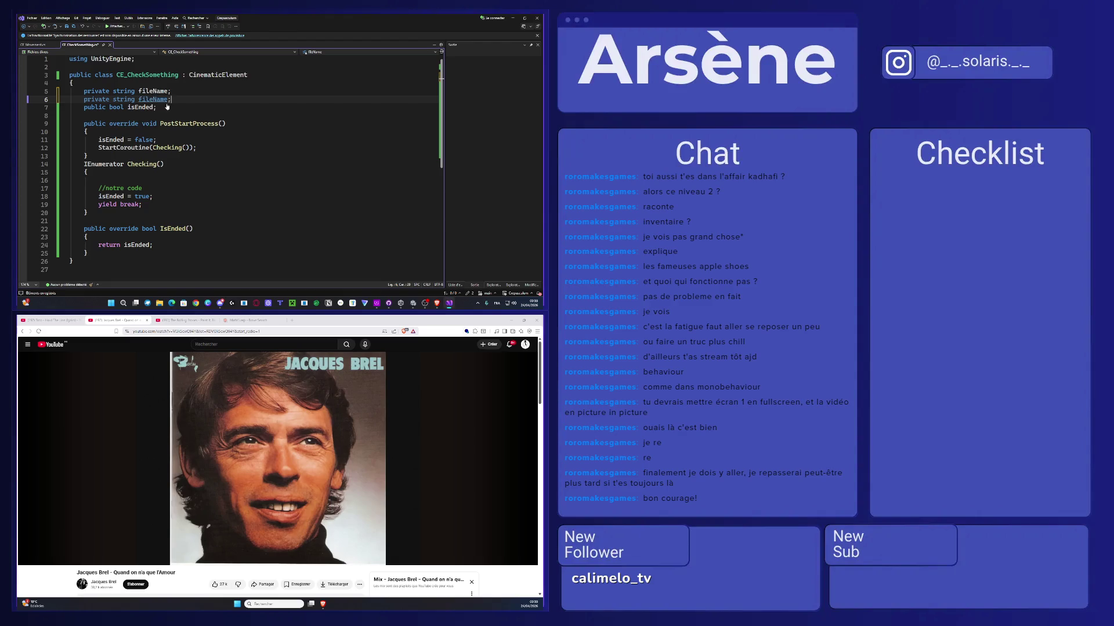
key("Return")
type("public fileName")
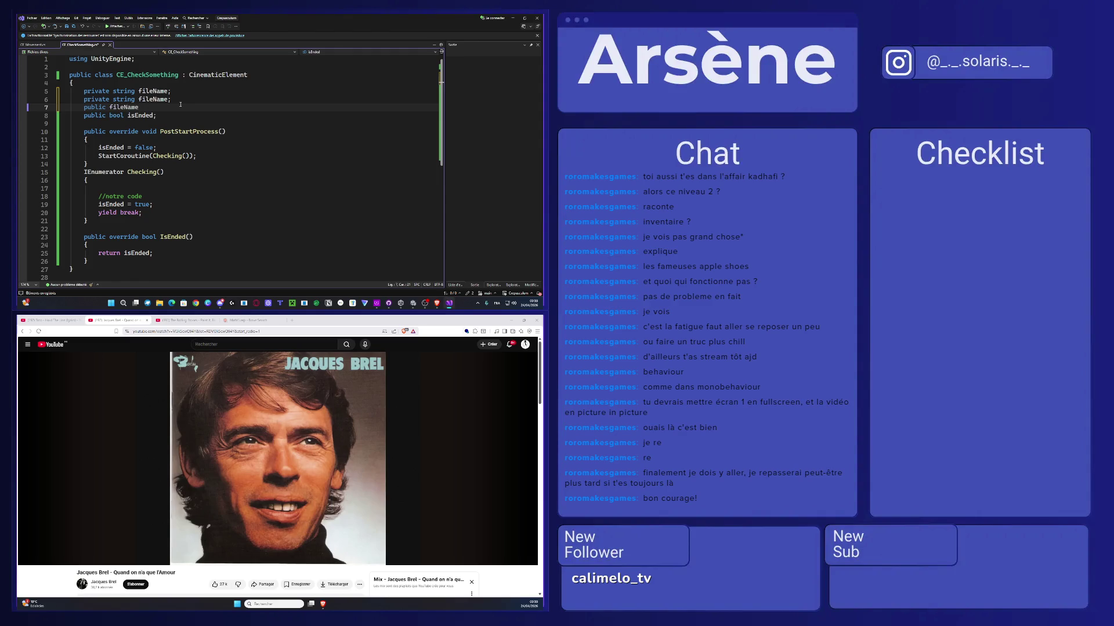
type("file;")
key("ctrl+s")
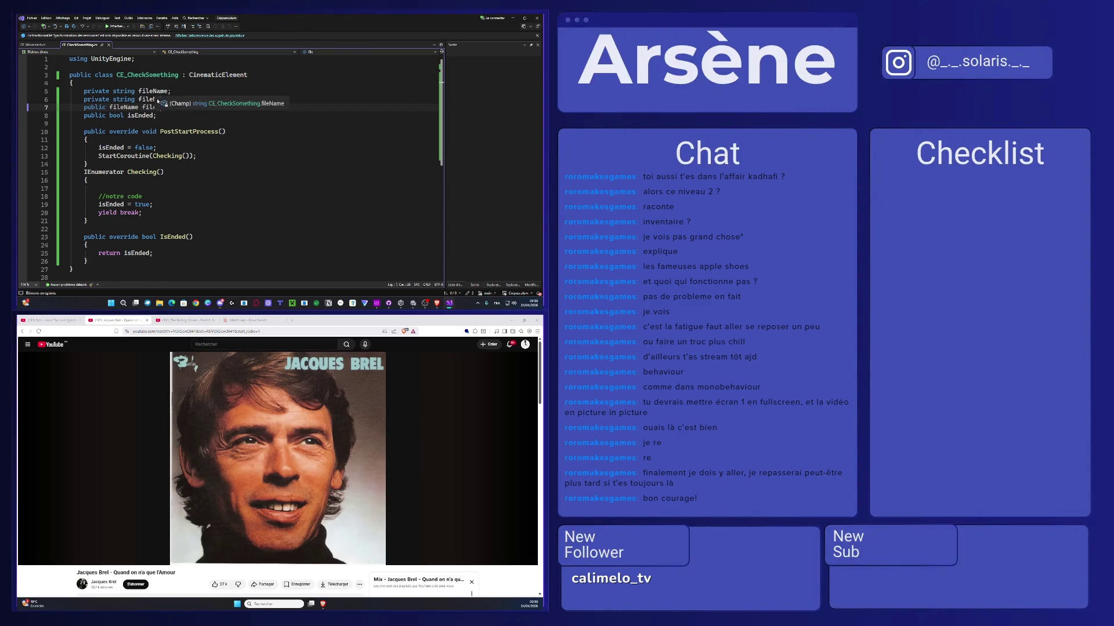
Step: Rename the line 6 string field fileName to fonctionName and save
double_click(153, 99)
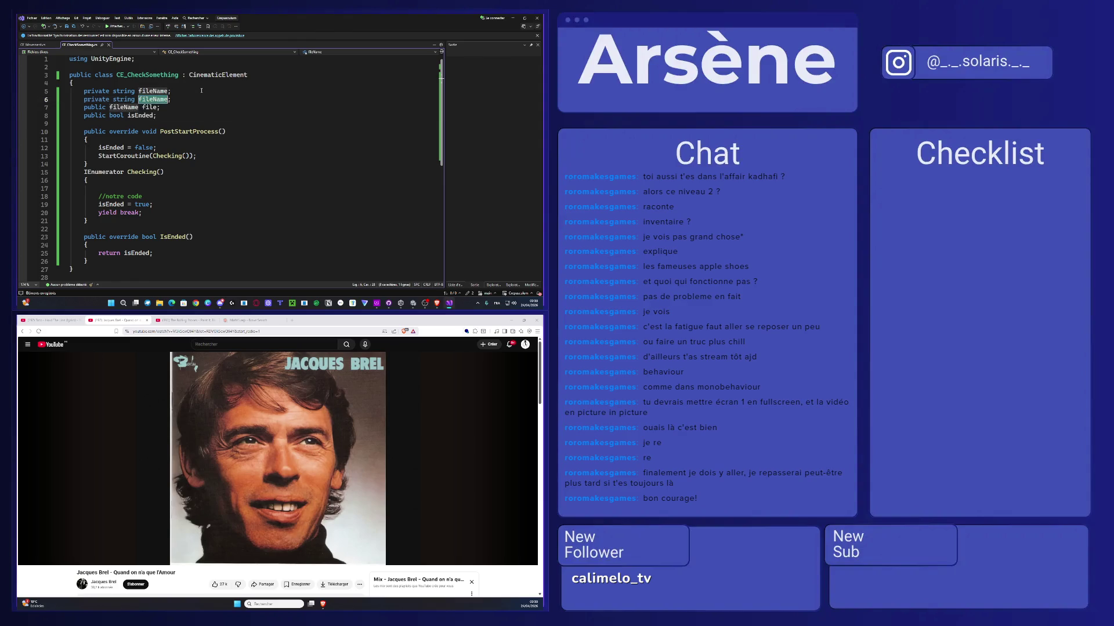
double_click(125, 107)
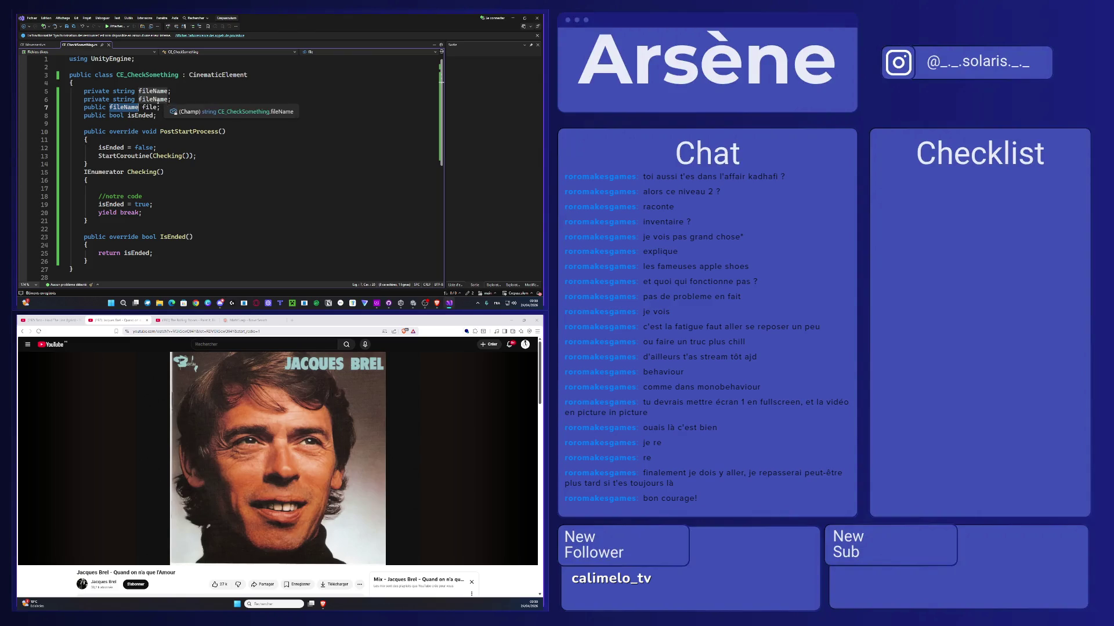
double_click(154, 101)
type("fonction")
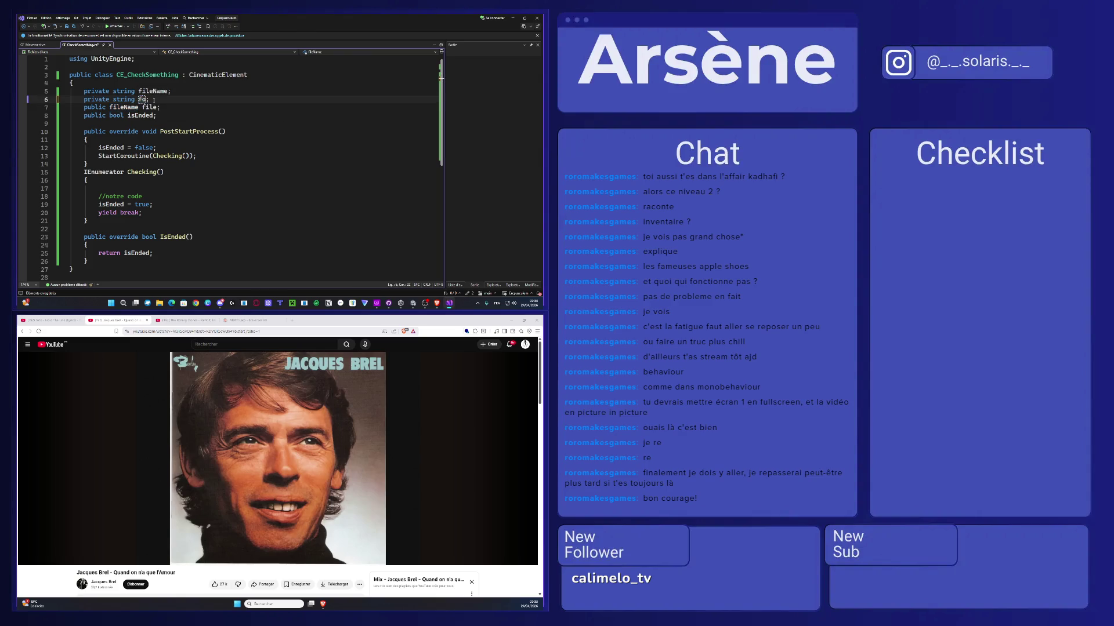
type("Name")
key("ctrl+s")
Step: Search 'check if a function is a bool' in a new Brave tab
left_click(292, 320)
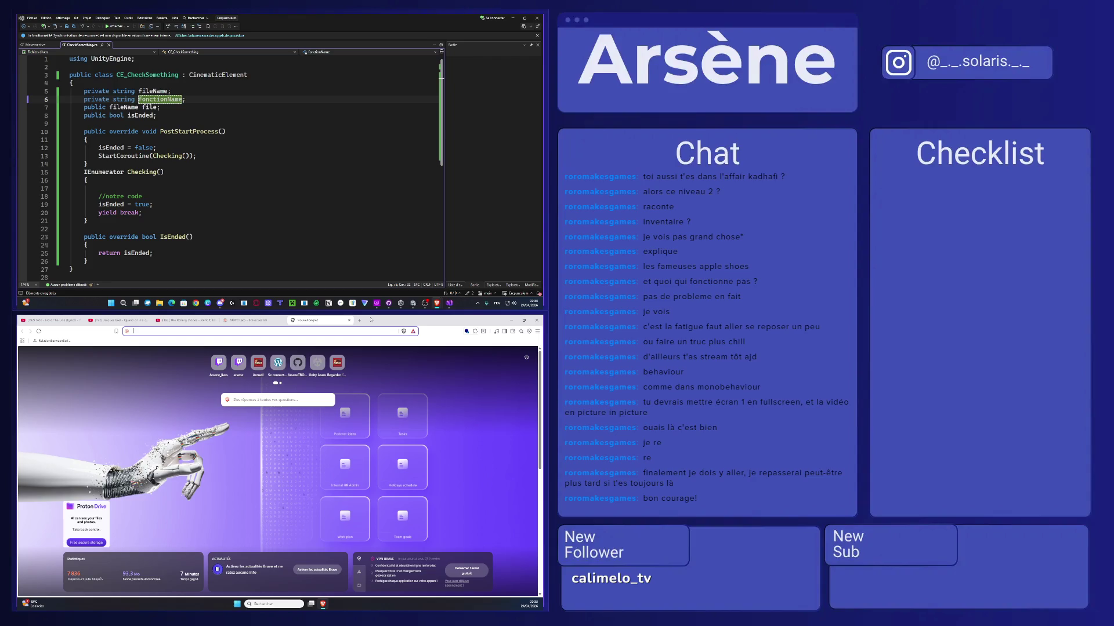
type("check")
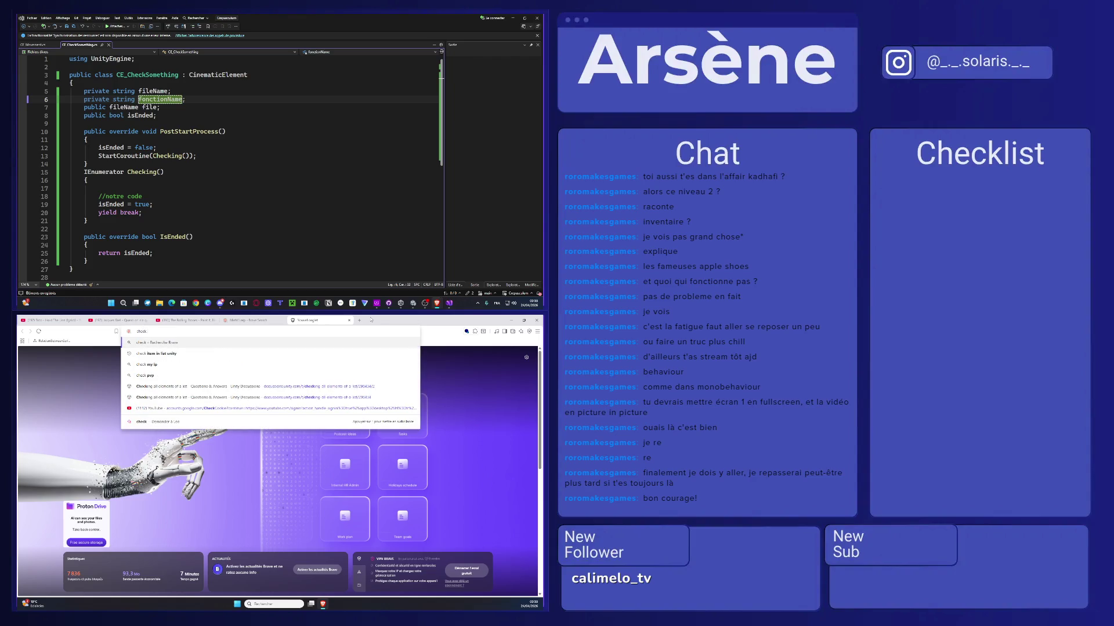
type(" if a fu")
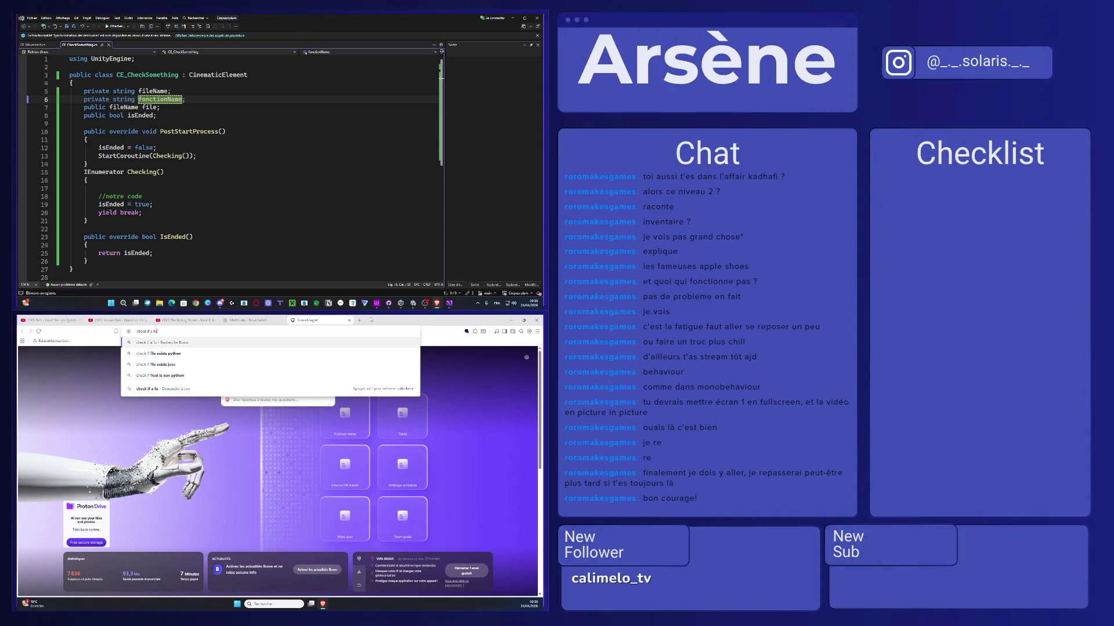
type("nction is a boo")
type("l unity")
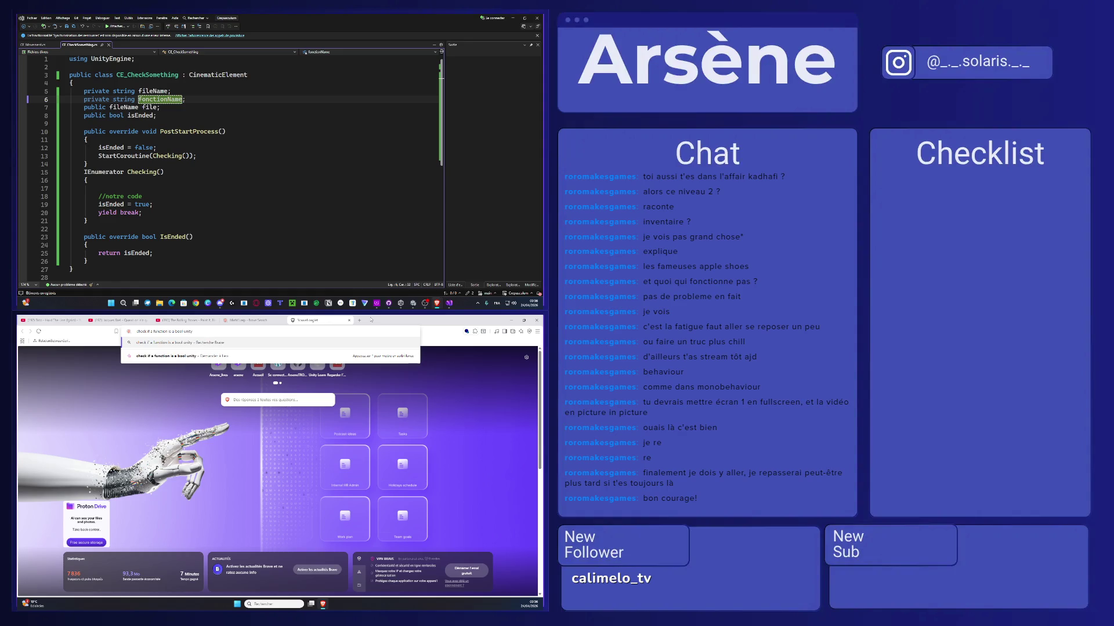
key("Return")
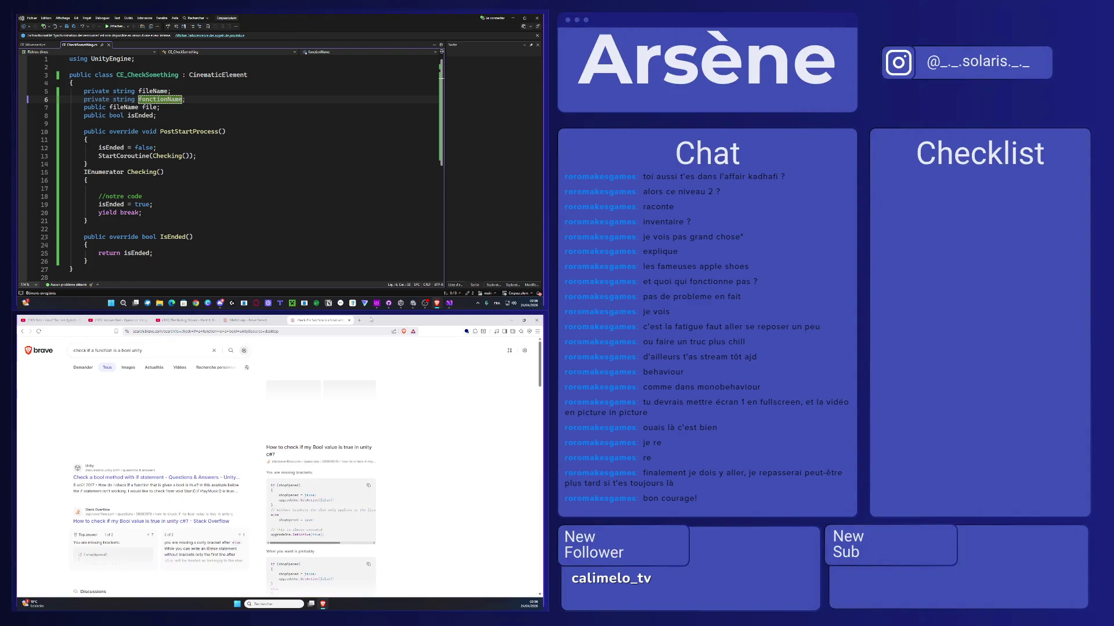
Step: Expand and skim the AI answer in the search results
left_click(156, 440)
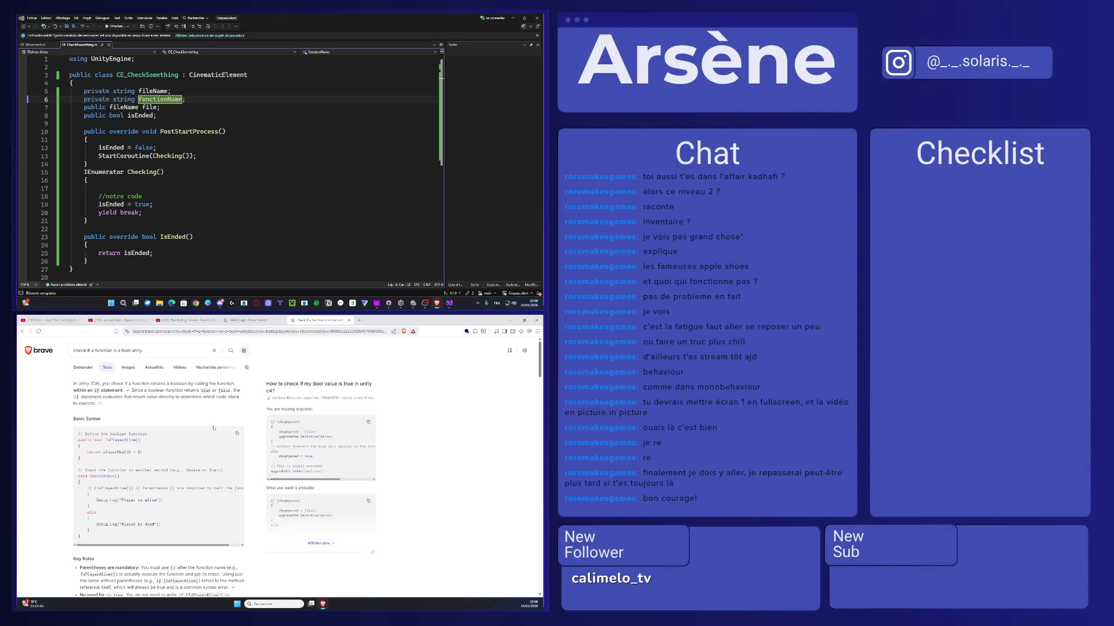
scroll(212, 429, "down", 10)
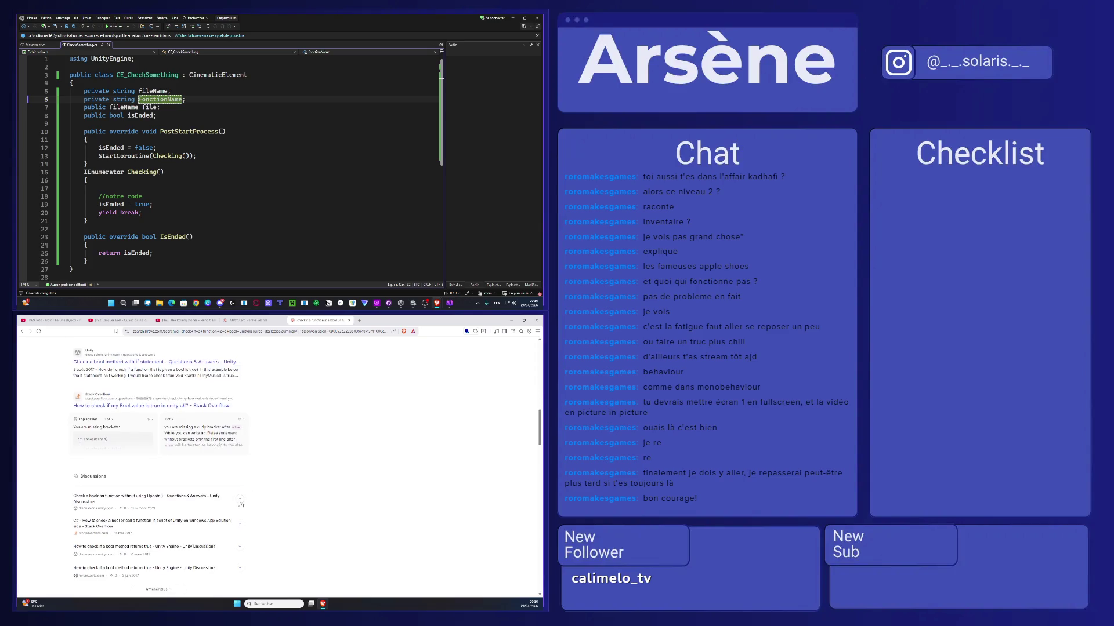
scroll(241, 504, "up", 3)
Step: Read the Unity Discussions thread 'Check a bool method with if statement' and its related topics
left_click(149, 445)
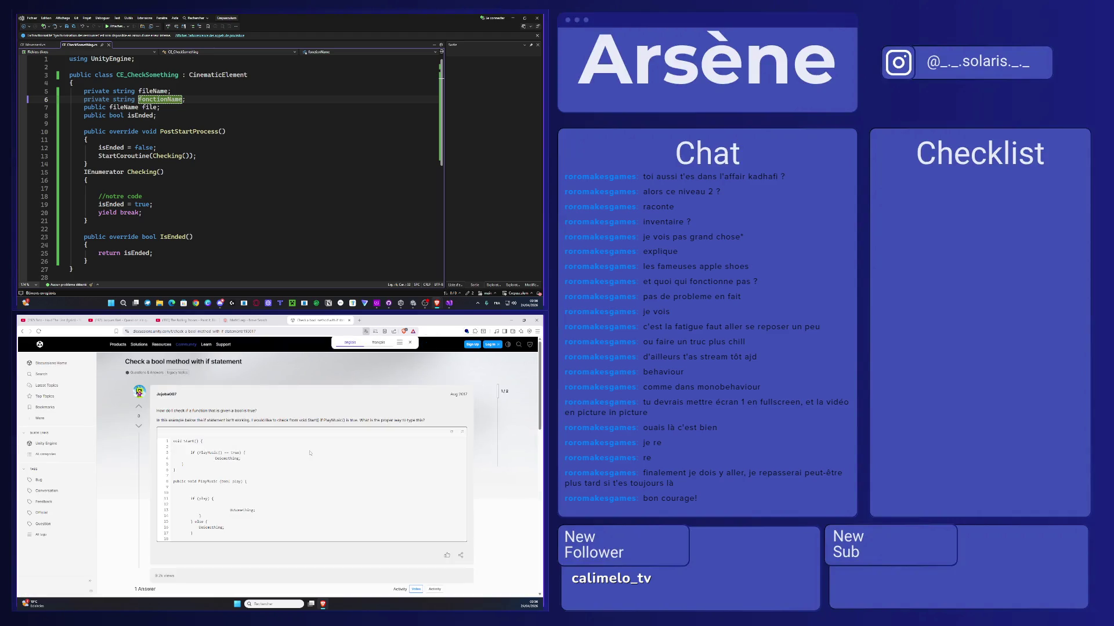
scroll(311, 453, "down", 1)
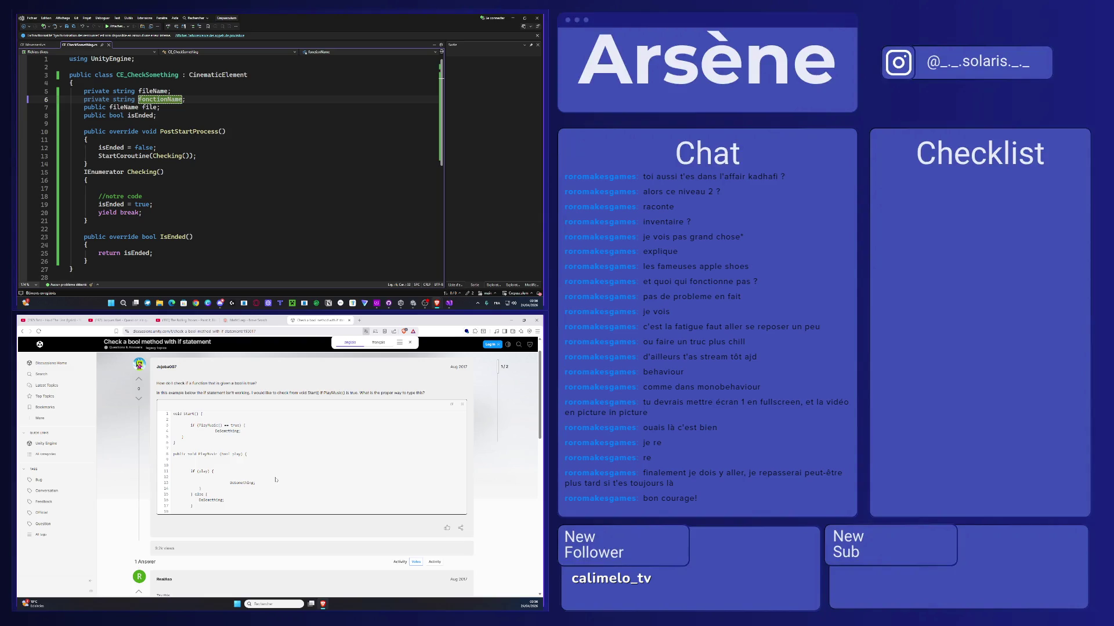
scroll(280, 476, "down", 4)
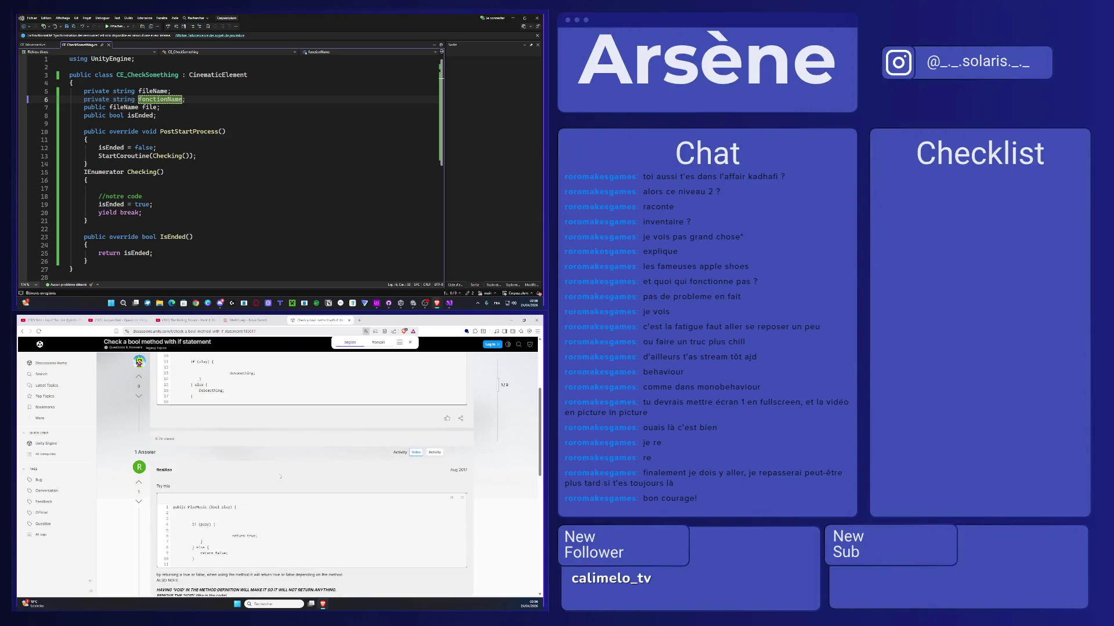
scroll(280, 477, "down", 3)
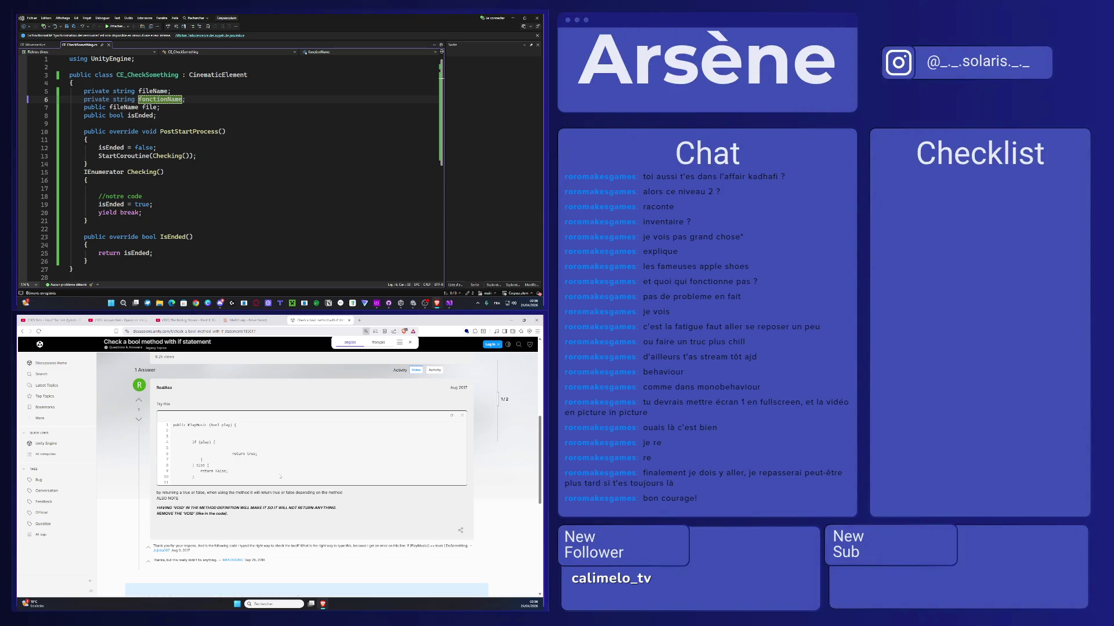
scroll(280, 476, "down", 4)
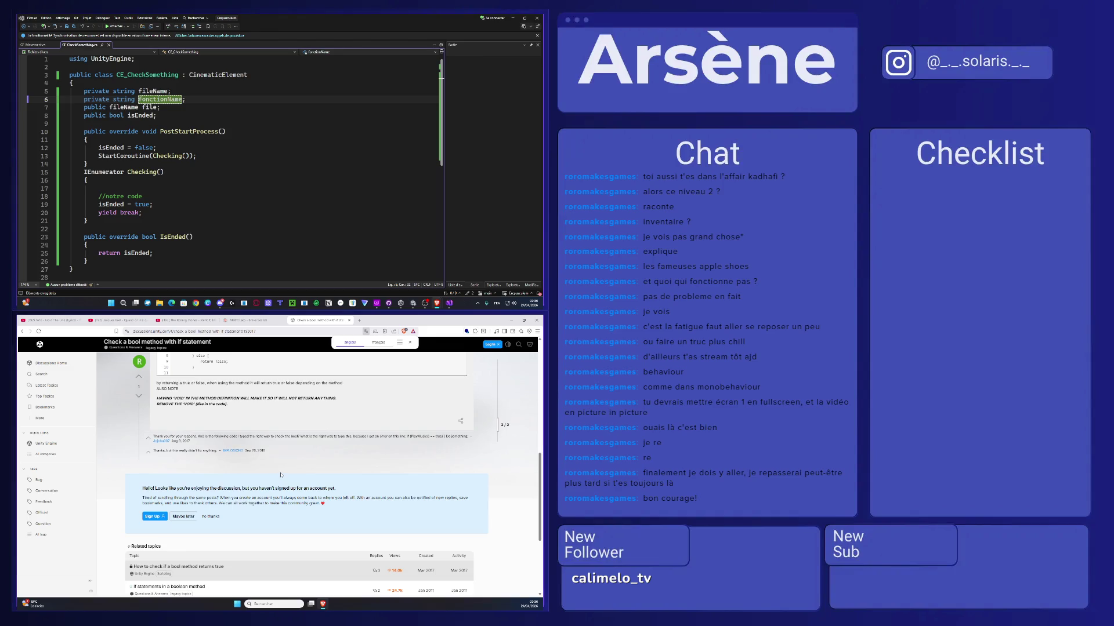
scroll(280, 475, "down", 5)
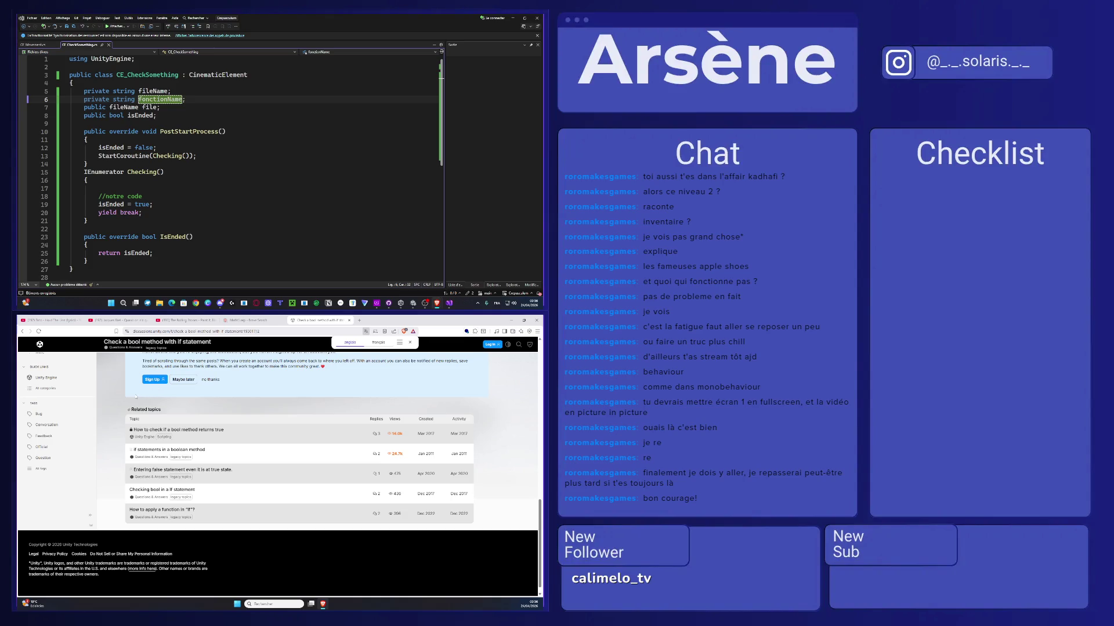
left_click(277, 125)
left_click(209, 172)
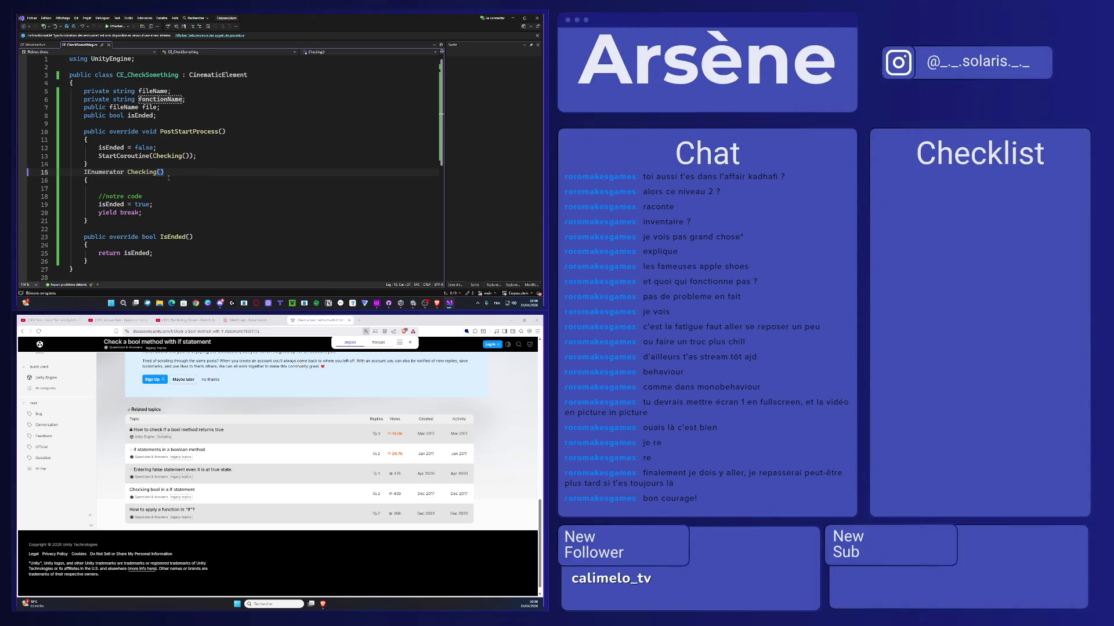
Step: Delete the '//notre code' comment line from the Checking coroutine
left_click_drag(142, 197, 107, 186)
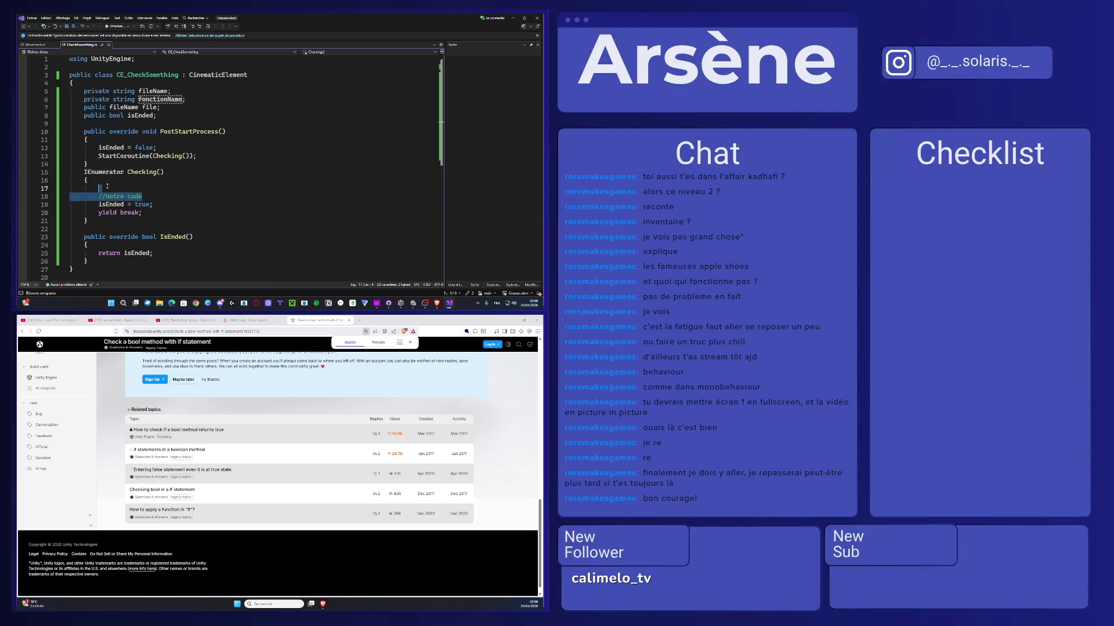
key("Delete")
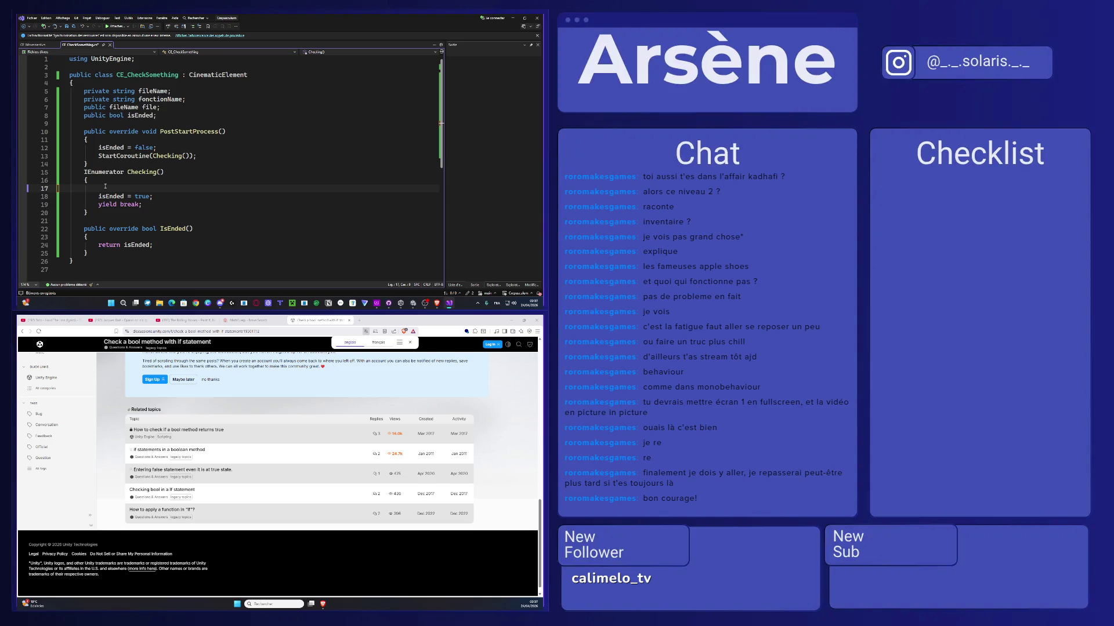
left_click(170, 115)
left_click(122, 190)
left_click(171, 119)
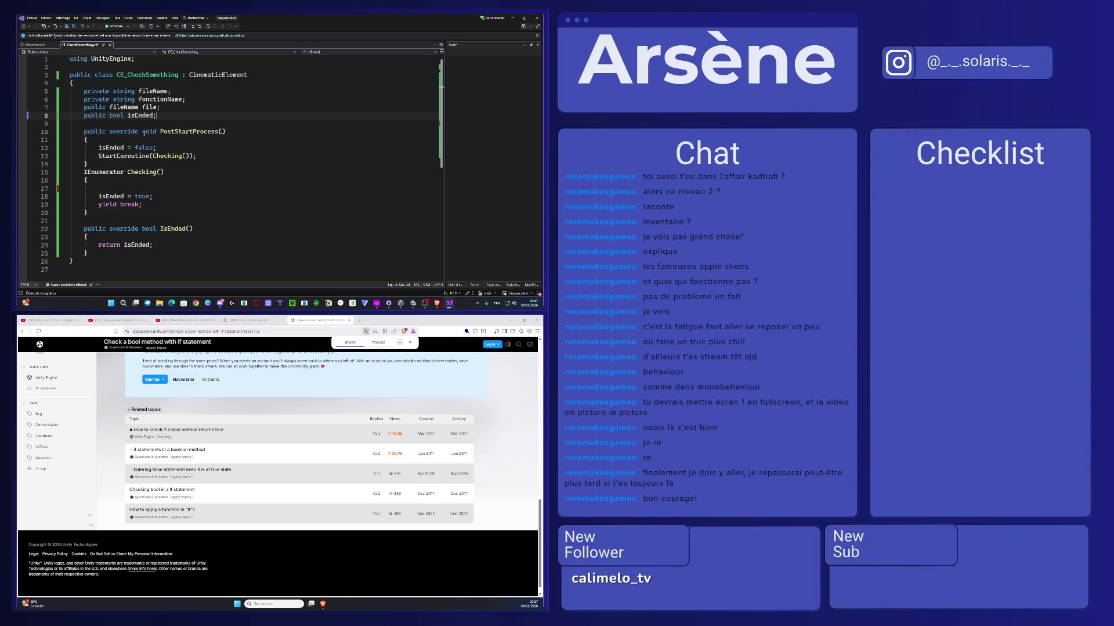
Step: Add a 'public bool isDenied;' field below isEnded
key("Return")
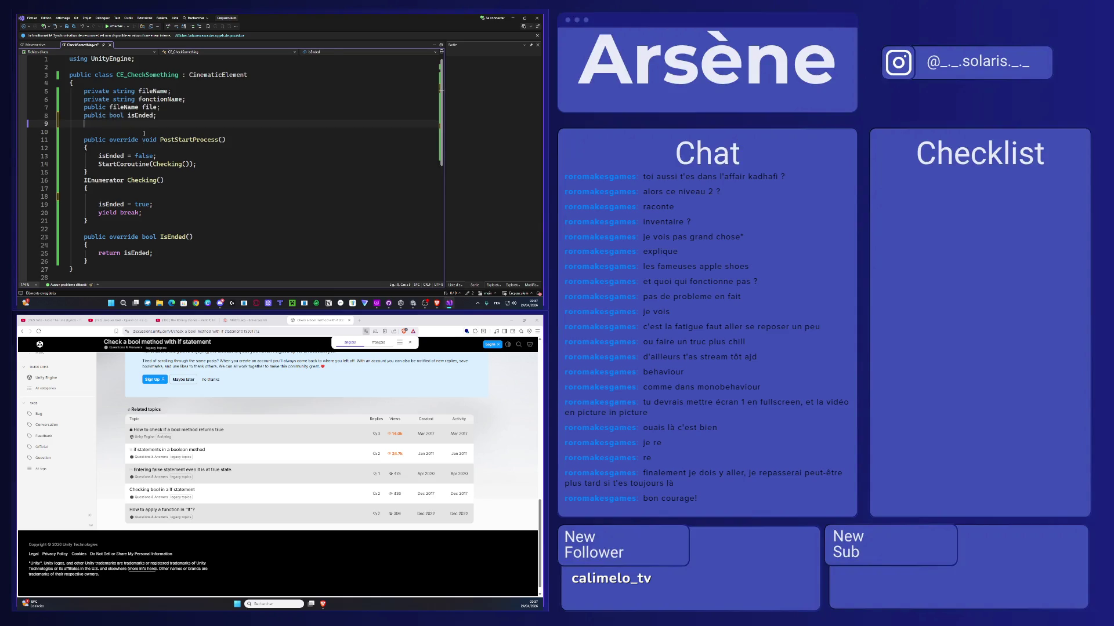
type("pu")
key("BackSpace")
type("riv")
key("BackSpace")
key("BackSpace")
key("BackSpace")
type("ublic bo")
type("ol ")
type("isDenied")
type(";")
Step: Switch the browser back to the Jacques Brel YouTube video
left_click(129, 149)
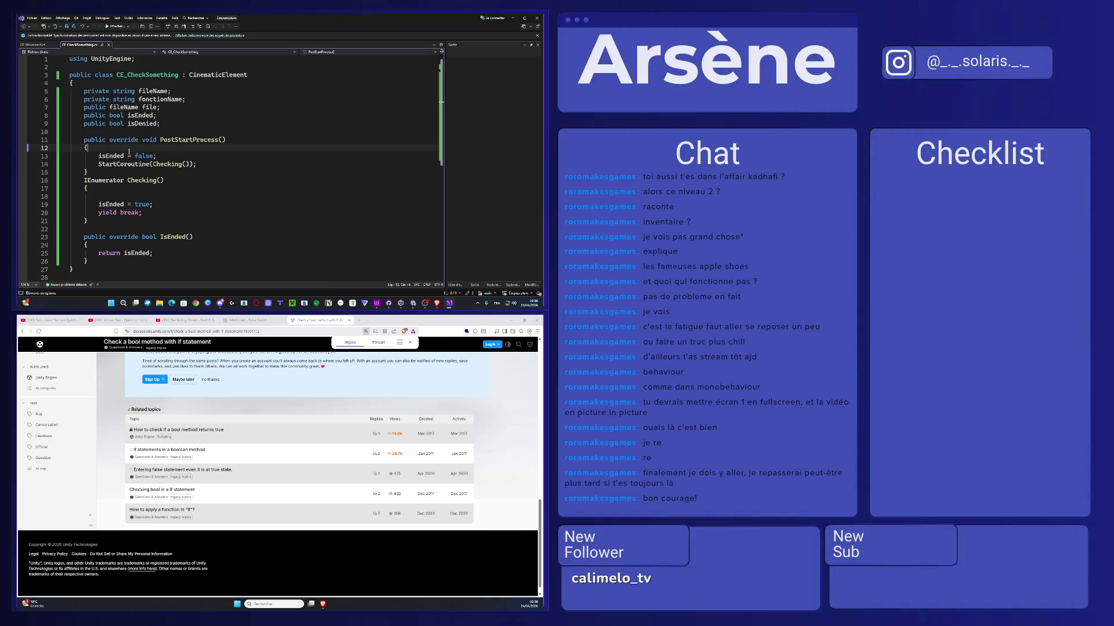
left_click(124, 196)
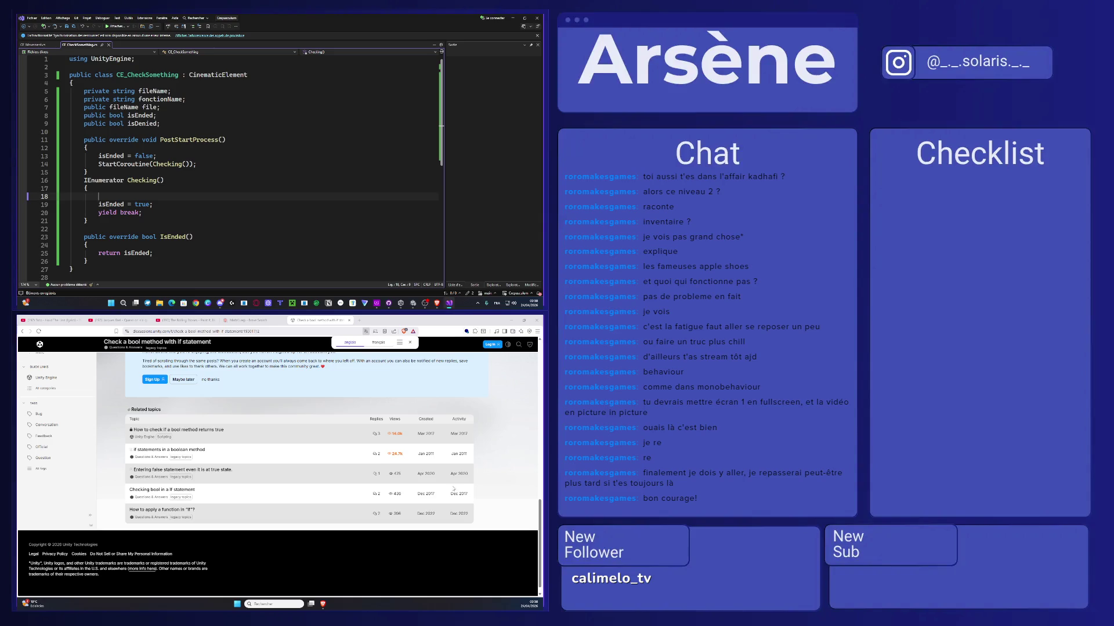
left_click(119, 320)
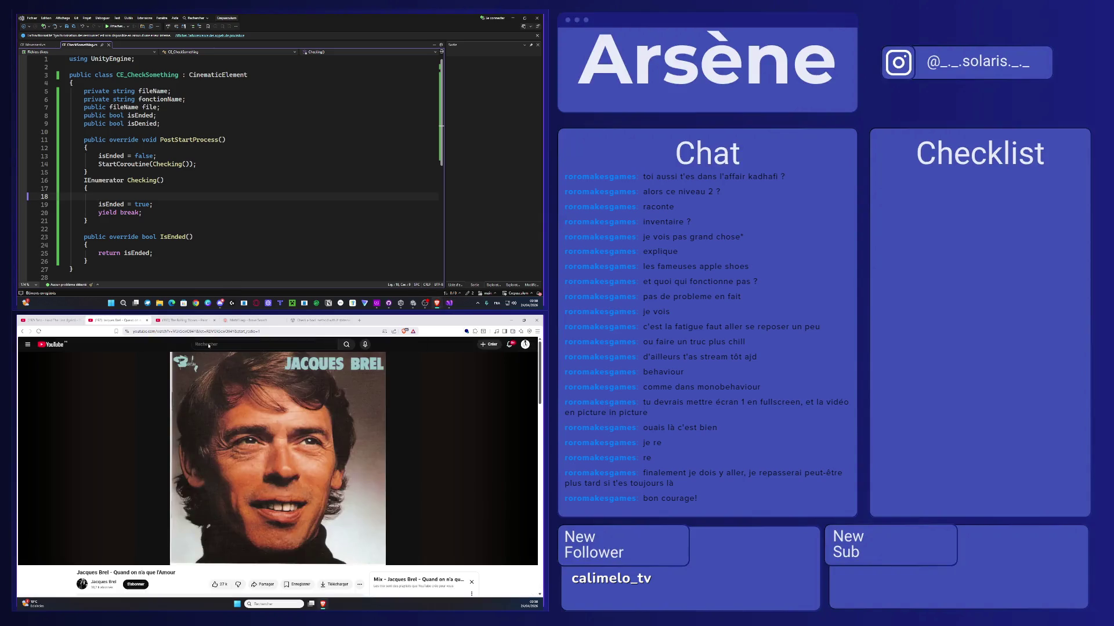